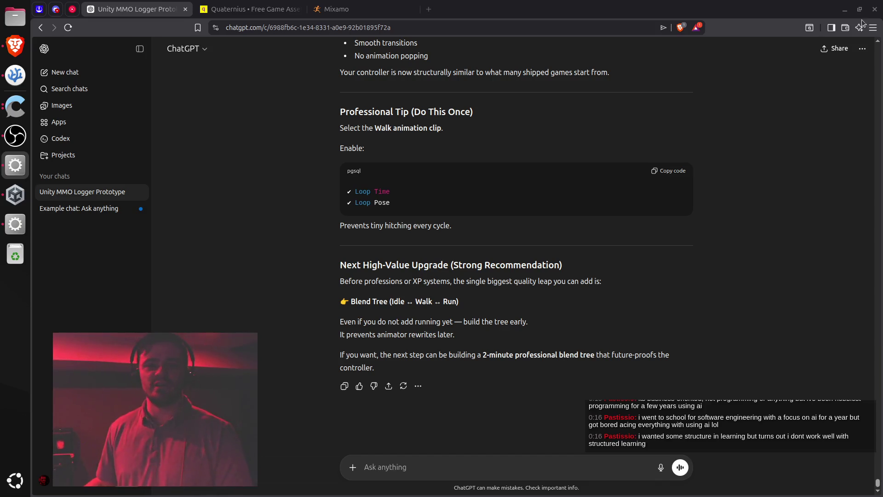
Open a new blank browser tab beside the ChatGPT conversation.
{"action": "left_click", "coordinate": [429, 9]}
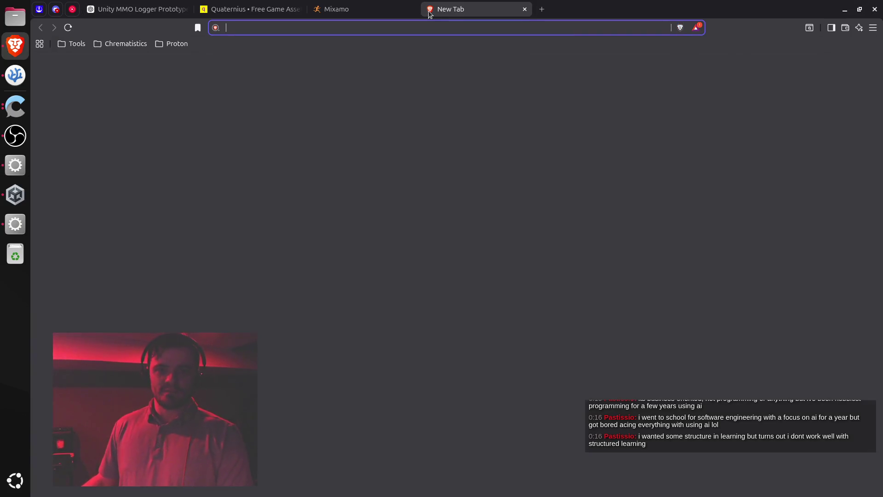
Search Brave for 'how to learn to be a programmer' and open the DataCamp guide result.
{"action": "type", "text": "how to learn "}
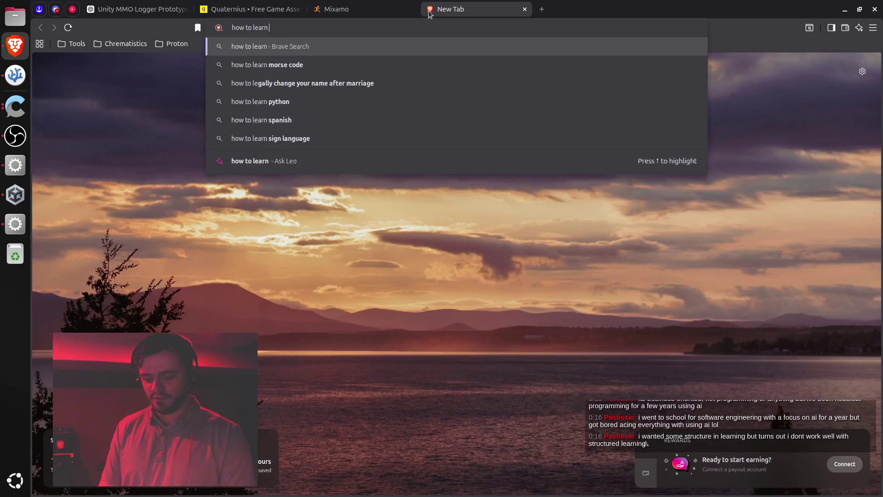
{"action": "type", "text": "to be a pr"}
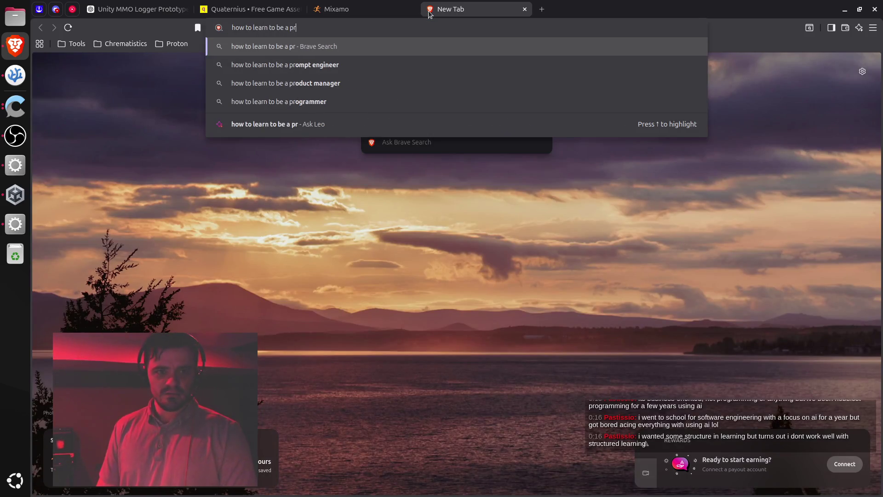
{"action": "type", "text": "ogrammer"}
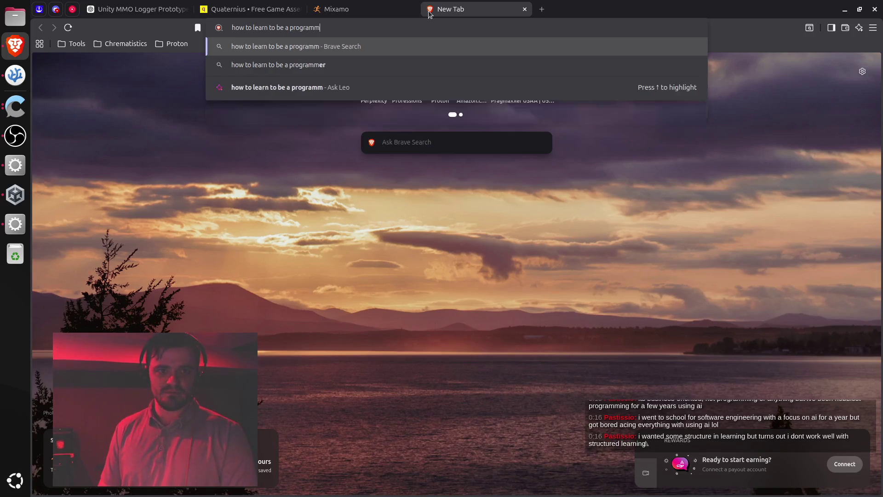
{"action": "key", "text": "Return"}
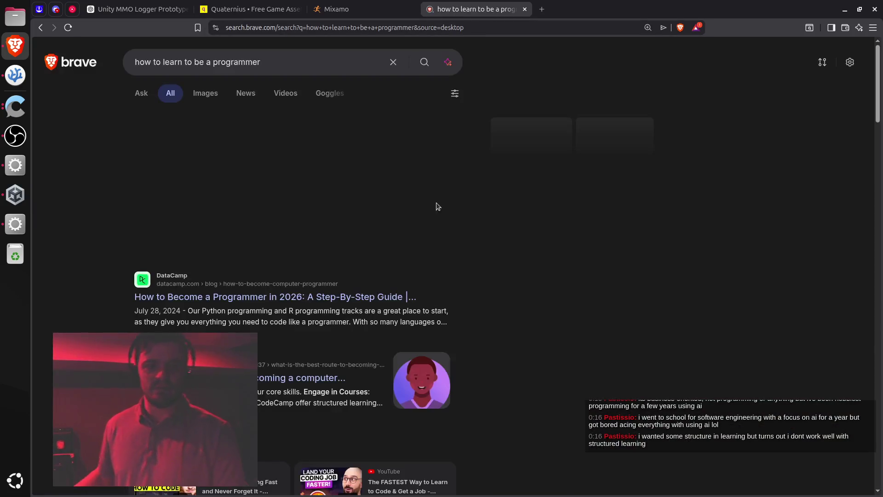
{"action": "left_click", "coordinate": [262, 297]}
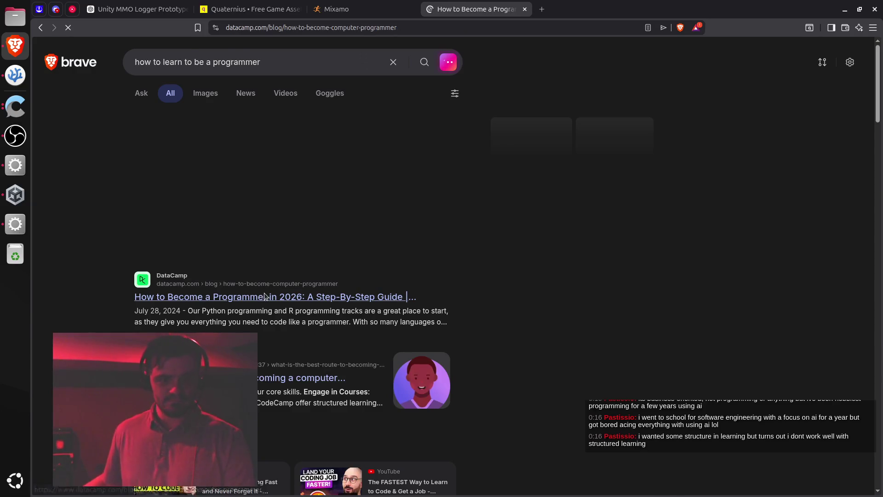
Read down the guide to the 'Select a programming language' heading and highlight it.
{"action": "scroll", "coordinate": [450, 298], "scroll_direction": "down", "scroll_amount": 3}
{"action": "scroll", "coordinate": [449, 298], "scroll_direction": "down", "scroll_amount": 6}
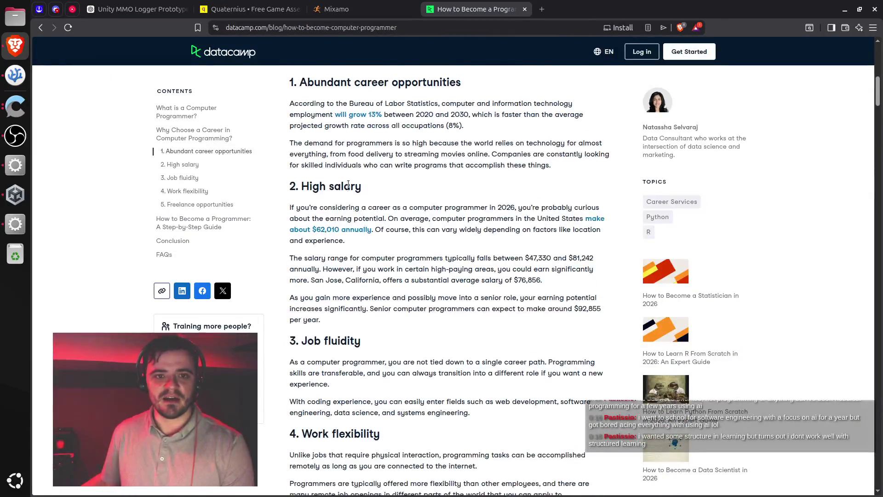
{"action": "scroll", "coordinate": [363, 202], "scroll_direction": "up", "scroll_amount": 2}
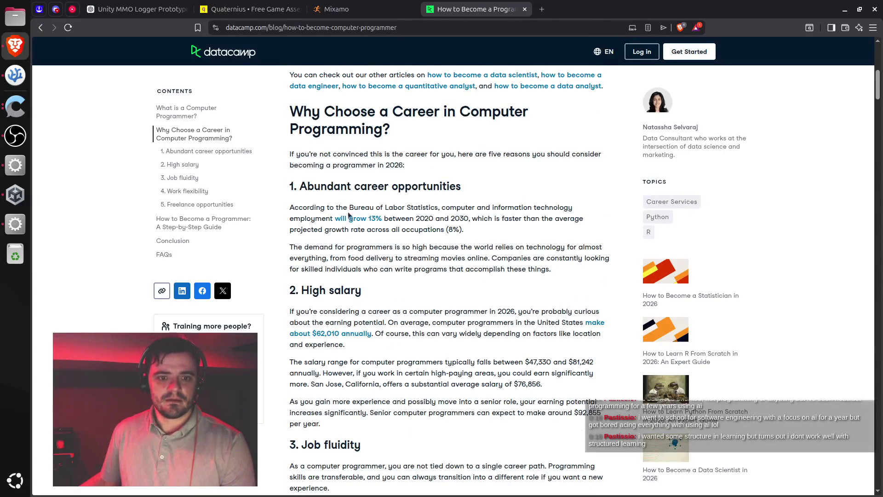
{"action": "scroll", "coordinate": [338, 318], "scroll_direction": "down", "scroll_amount": 2}
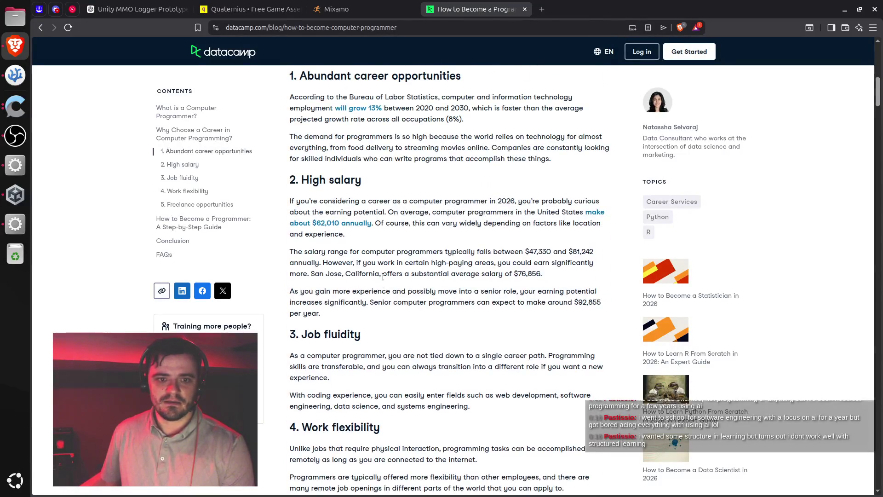
{"action": "scroll", "coordinate": [383, 280], "scroll_direction": "down", "scroll_amount": 1}
{"action": "scroll", "coordinate": [384, 278], "scroll_direction": "down", "scroll_amount": 2}
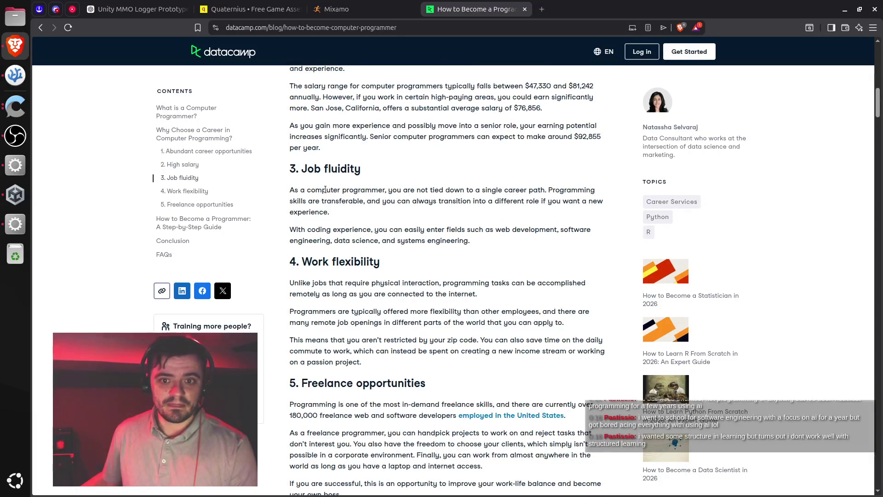
{"action": "scroll", "coordinate": [335, 211], "scroll_direction": "down", "scroll_amount": 2}
{"action": "scroll", "coordinate": [335, 211], "scroll_direction": "down", "scroll_amount": 6}
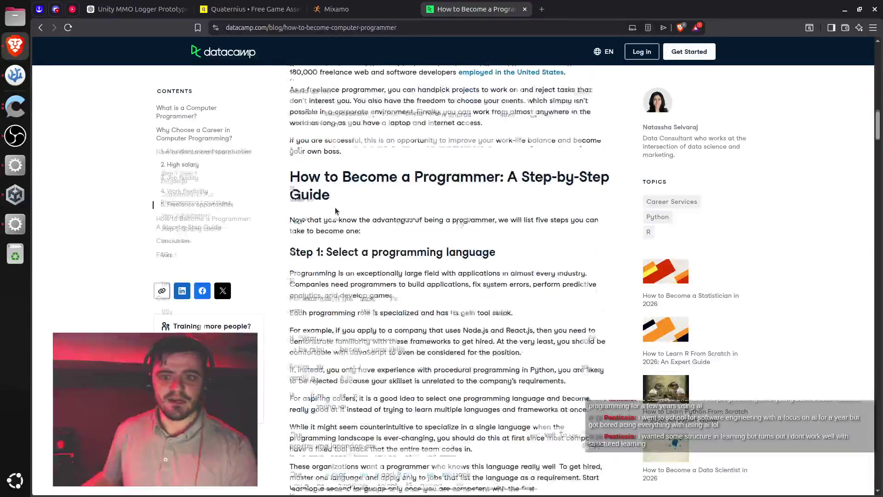
{"action": "left_click_drag", "start_coordinate": [326, 154], "coordinate": [496, 155]}
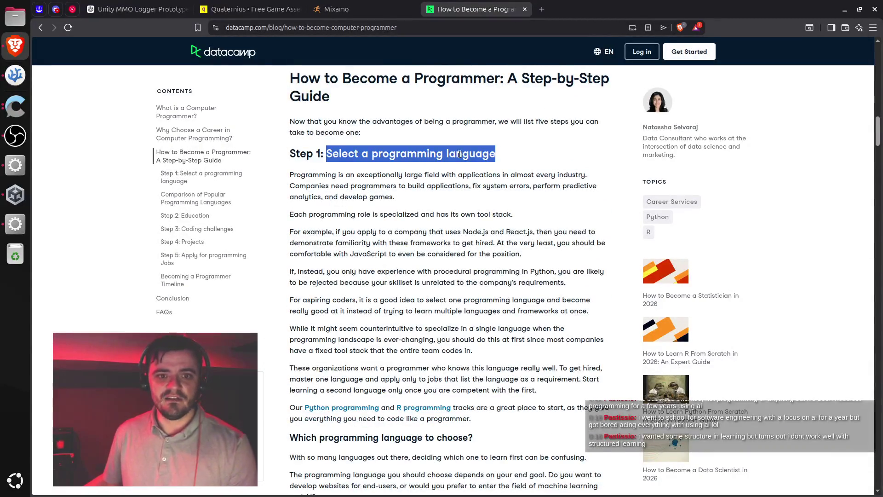
Highlight the Step 1 example text and the phrase about only knowing Python.
{"action": "scroll", "coordinate": [342, 240], "scroll_direction": "down", "scroll_amount": 1}
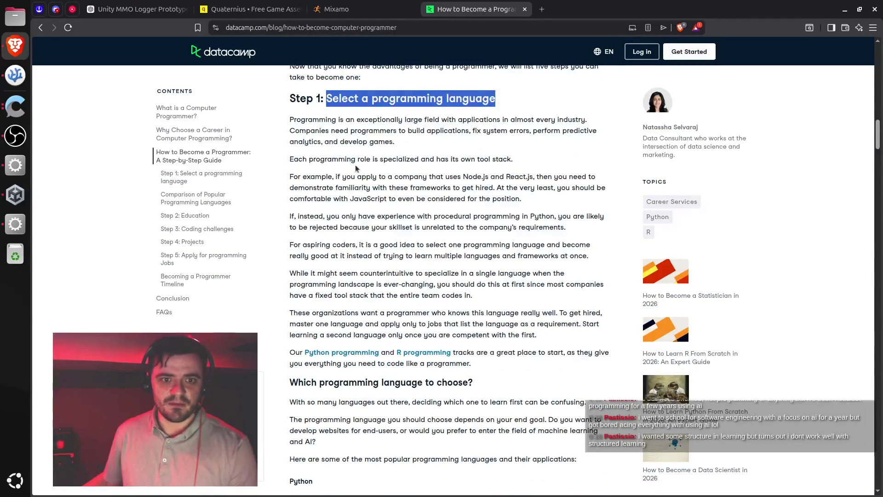
{"action": "left_click_drag", "start_coordinate": [309, 159], "coordinate": [500, 158]}
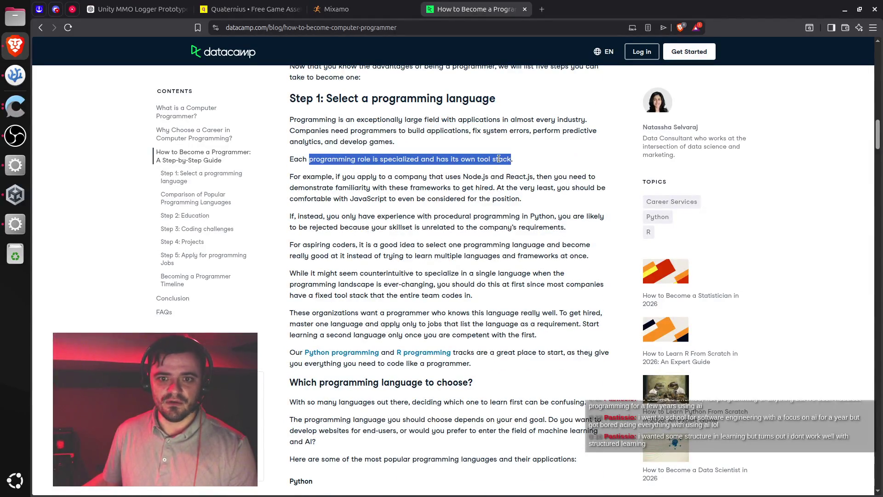
{"action": "double_click", "coordinate": [322, 178]}
{"action": "triple_click", "coordinate": [322, 217]}
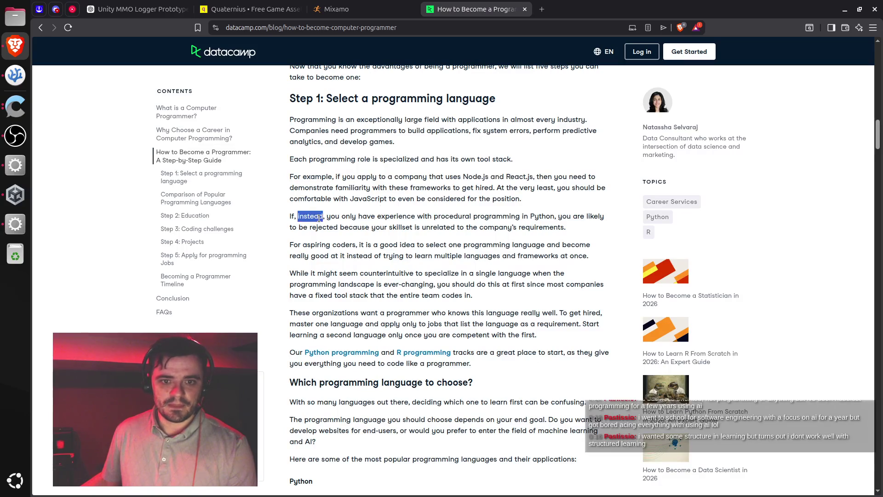
{"action": "left_click", "coordinate": [425, 225]}
{"action": "left_click_drag", "start_coordinate": [341, 217], "coordinate": [534, 213]}
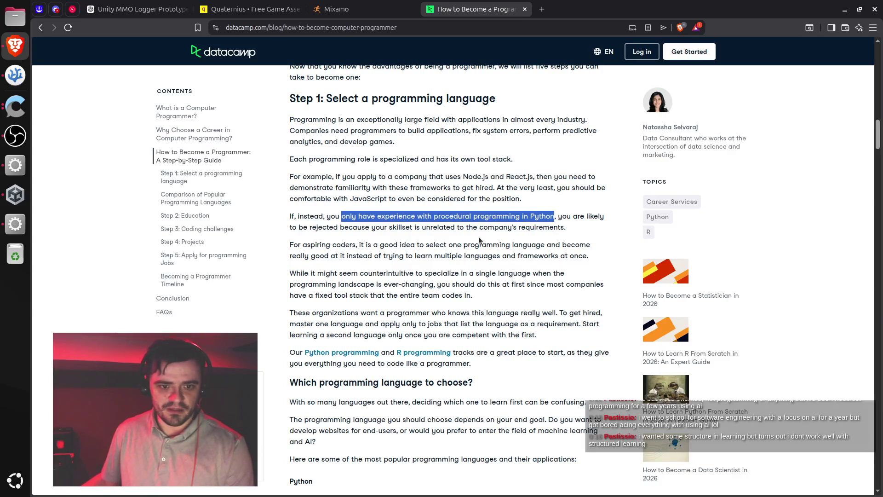
{"action": "left_click", "coordinate": [366, 284]}
Highlight the specialization and 'These organizations want' paragraphs, then open the R Programming Fundamentals track in the background.
{"action": "triple_click", "coordinate": [366, 284]}
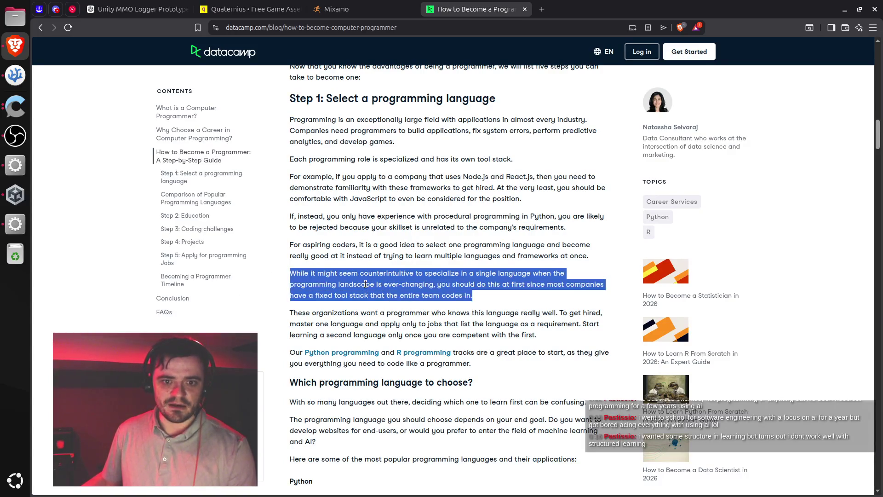
{"action": "left_click", "coordinate": [376, 293]}
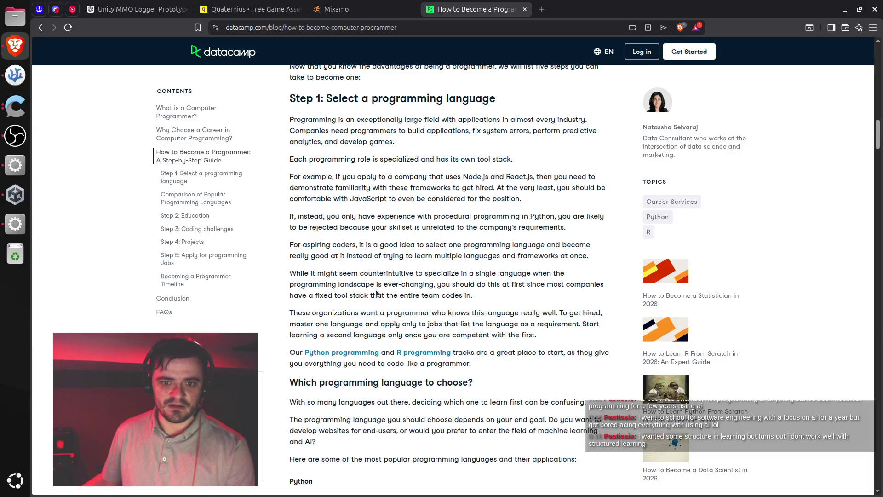
{"action": "scroll", "coordinate": [381, 283], "scroll_direction": "down", "scroll_amount": 1}
{"action": "triple_click", "coordinate": [367, 266]}
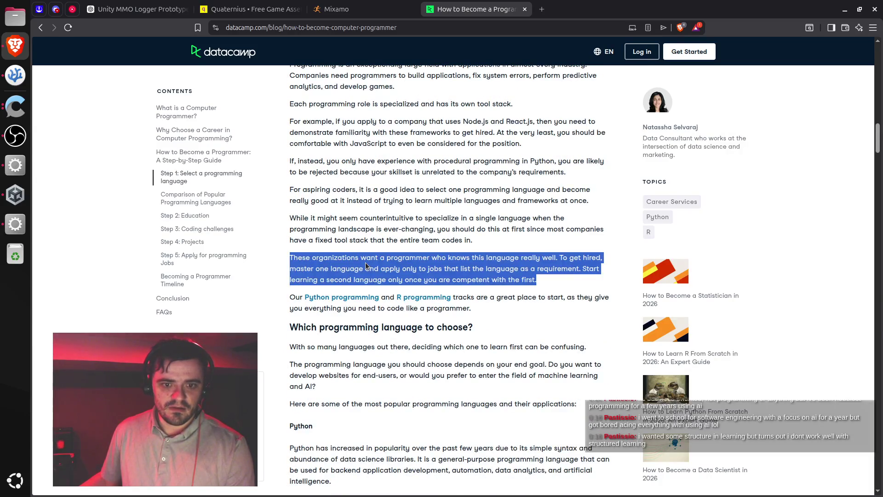
{"action": "left_click", "coordinate": [367, 266]}
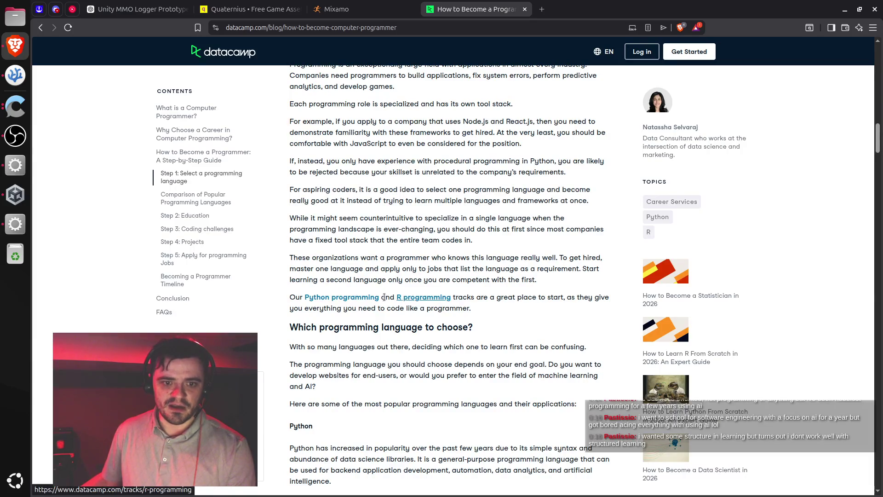
{"action": "middle_click", "coordinate": [411, 299]}
{"action": "key", "text": "ctrl+Tab"}
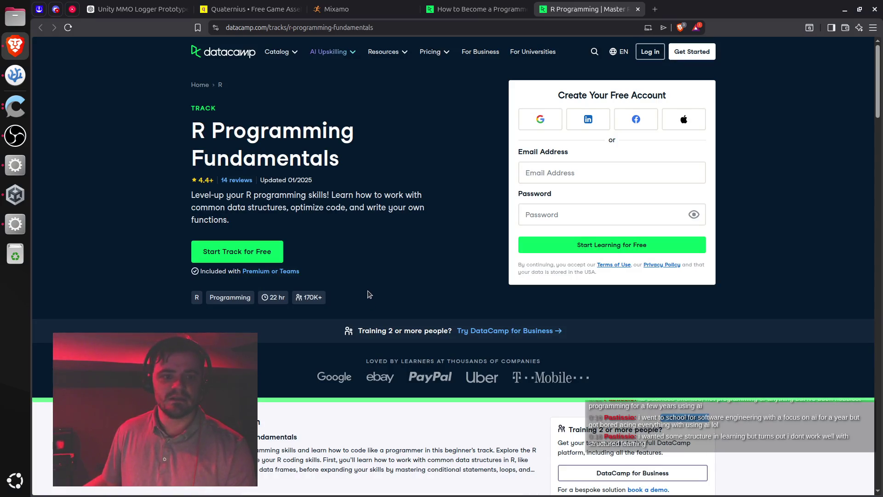
{"action": "scroll", "coordinate": [365, 253], "scroll_direction": "down", "scroll_amount": 7}
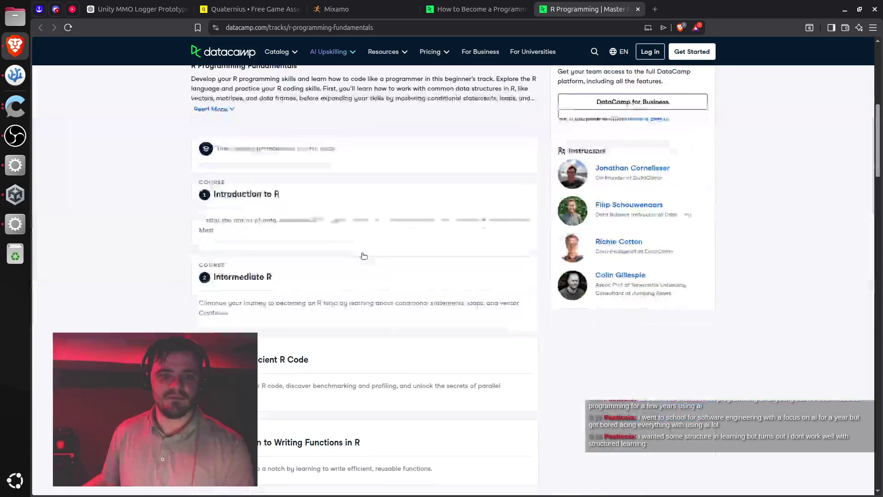
{"action": "scroll", "coordinate": [364, 251], "scroll_direction": "up", "scroll_amount": 2}
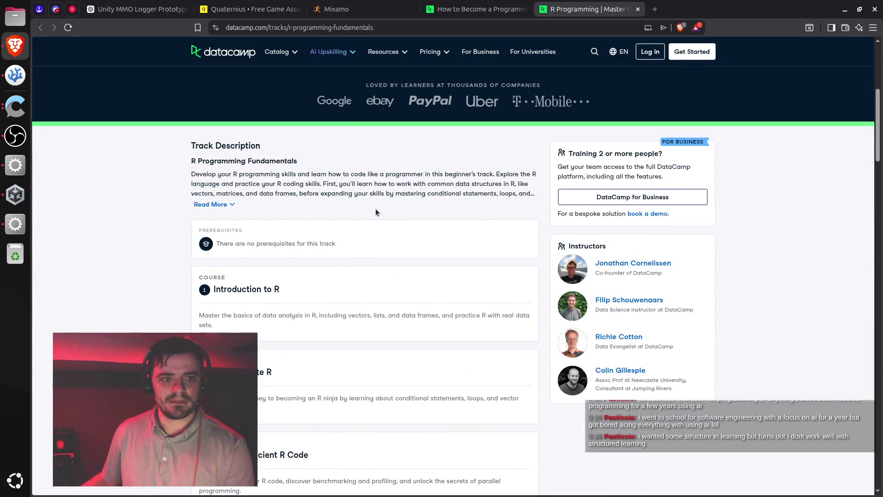
{"action": "scroll", "coordinate": [370, 206], "scroll_direction": "up", "scroll_amount": 5}
{"action": "key", "text": "ctrl+w"}
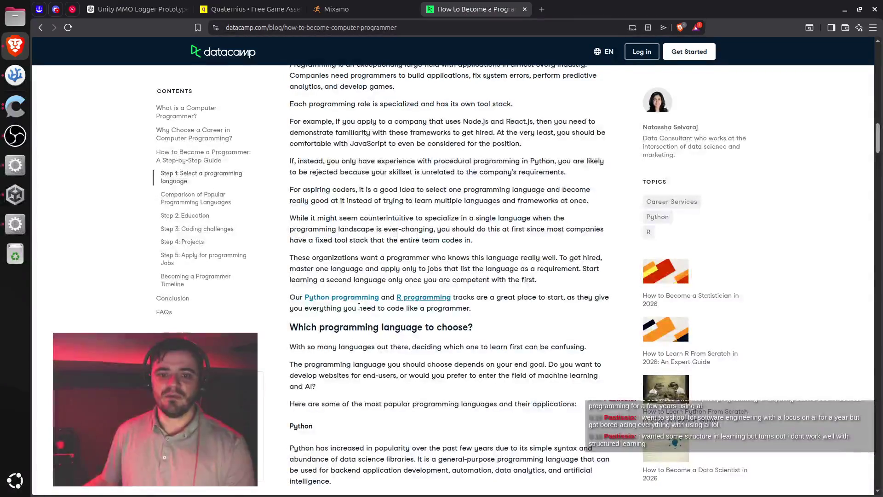
Scroll to the Python language section and mark its heading.
{"action": "scroll", "coordinate": [360, 280], "scroll_direction": "down", "scroll_amount": 3}
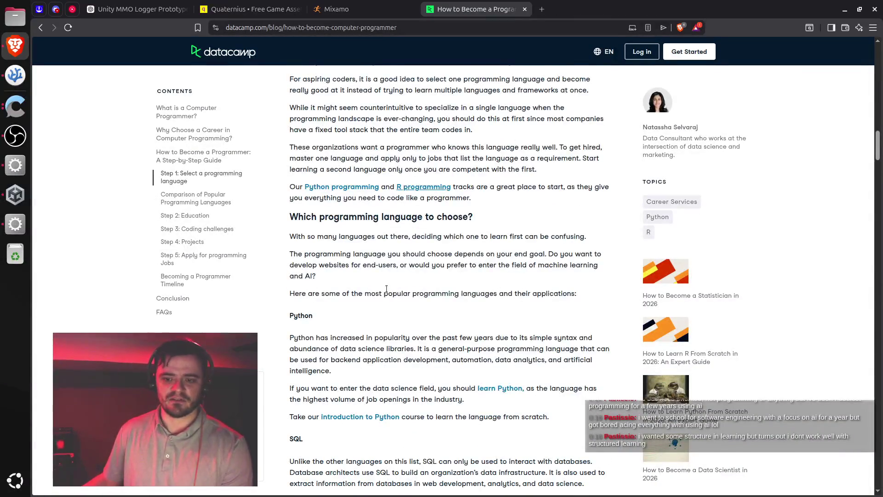
{"action": "scroll", "coordinate": [387, 289], "scroll_direction": "down", "scroll_amount": 1}
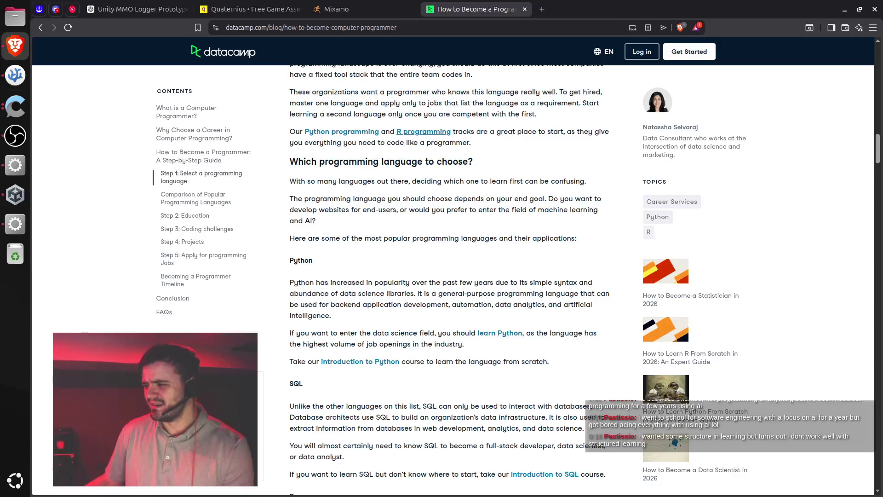
{"action": "key", "text": "alt+Tab"}
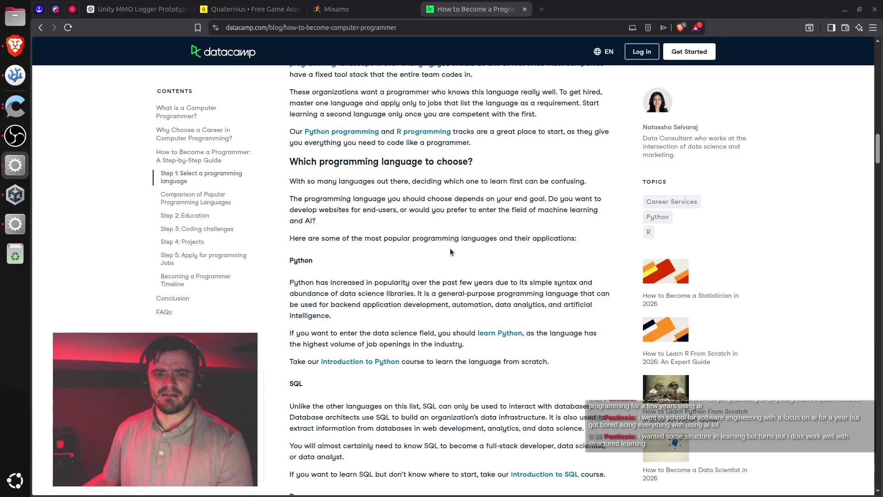
{"action": "scroll", "coordinate": [445, 250], "scroll_direction": "up", "scroll_amount": 1}
{"action": "scroll", "coordinate": [445, 249], "scroll_direction": "up", "scroll_amount": 1}
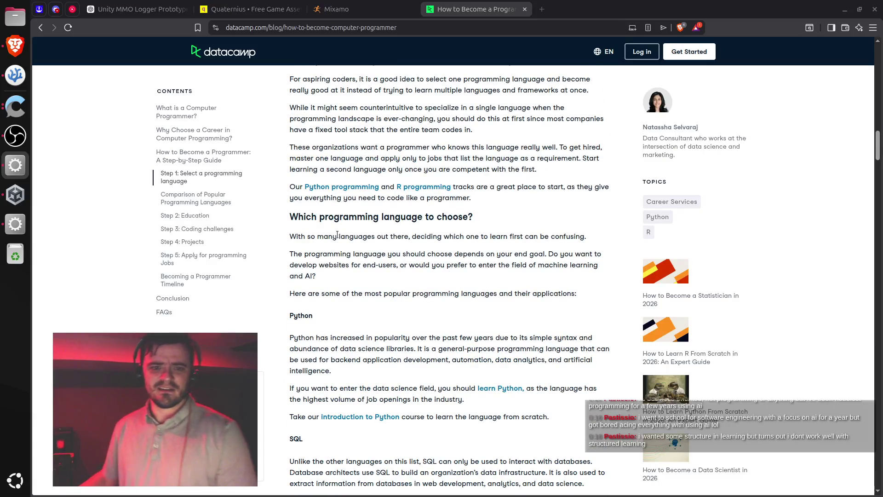
{"action": "scroll", "coordinate": [334, 262], "scroll_direction": "down", "scroll_amount": 2}
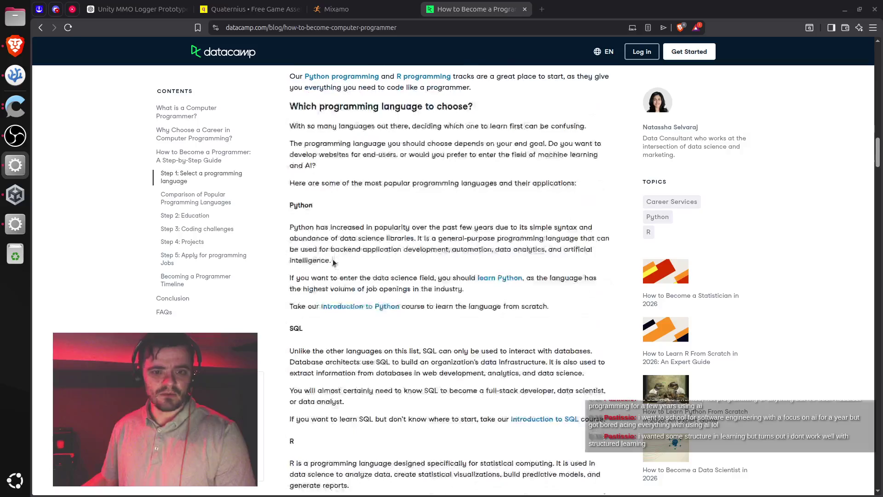
{"action": "double_click", "coordinate": [304, 206]}
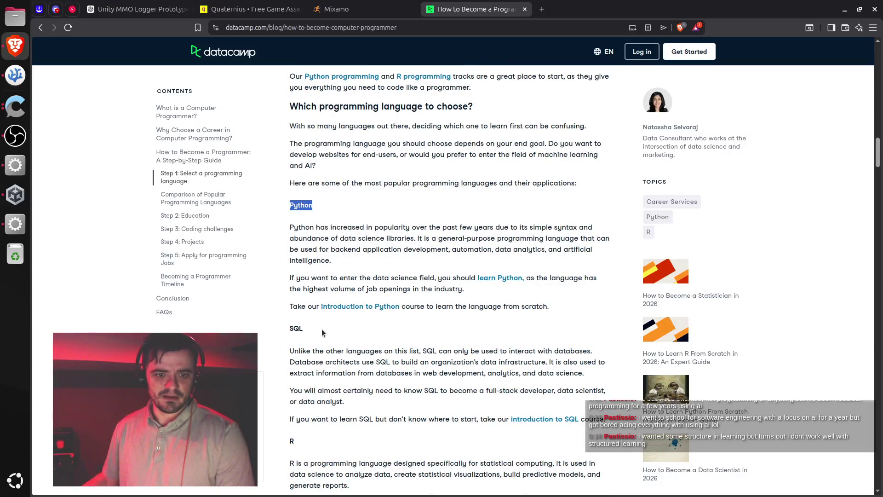
Select the SQL section and the JavaScript and Java section text.
{"action": "scroll", "coordinate": [322, 329], "scroll_direction": "down", "scroll_amount": 1}
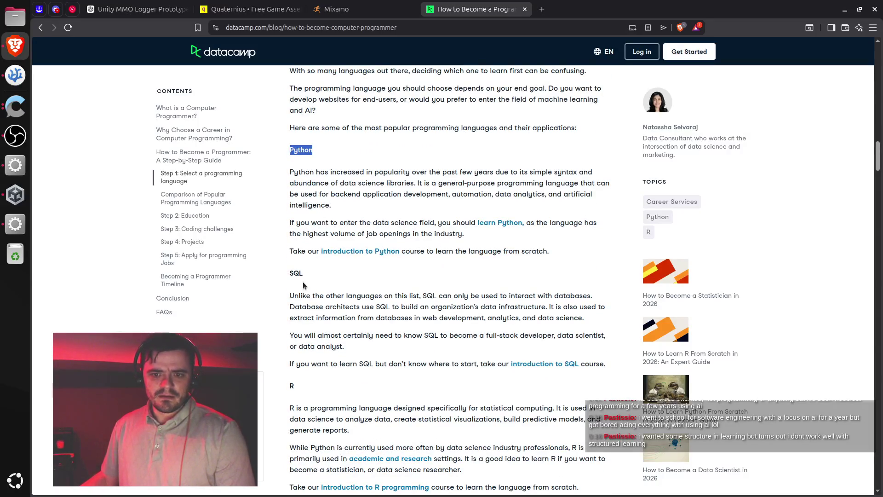
{"action": "left_click_drag", "start_coordinate": [303, 281], "coordinate": [320, 360]}
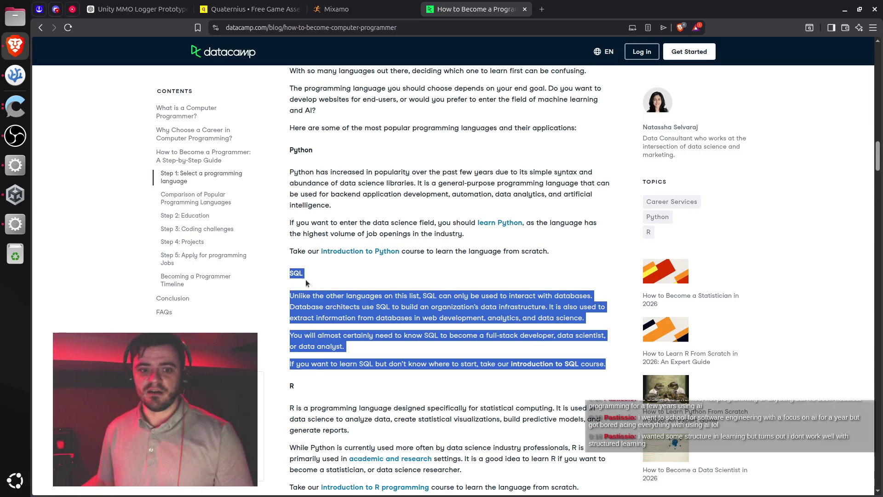
{"action": "left_click", "coordinate": [346, 292]}
{"action": "scroll", "coordinate": [347, 297], "scroll_direction": "down", "scroll_amount": 3}
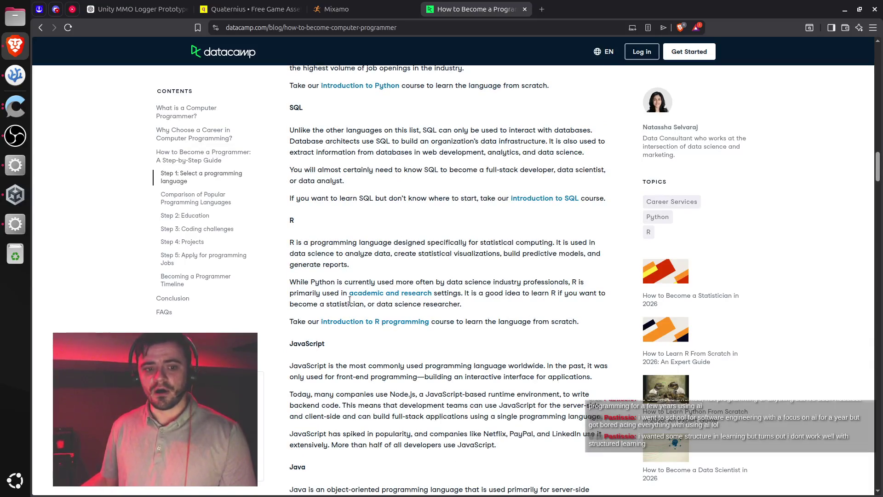
{"action": "scroll", "coordinate": [349, 300], "scroll_direction": "down", "scroll_amount": 3}
{"action": "left_click_drag", "start_coordinate": [313, 177], "coordinate": [364, 385]}
{"action": "left_click", "coordinate": [364, 385]}
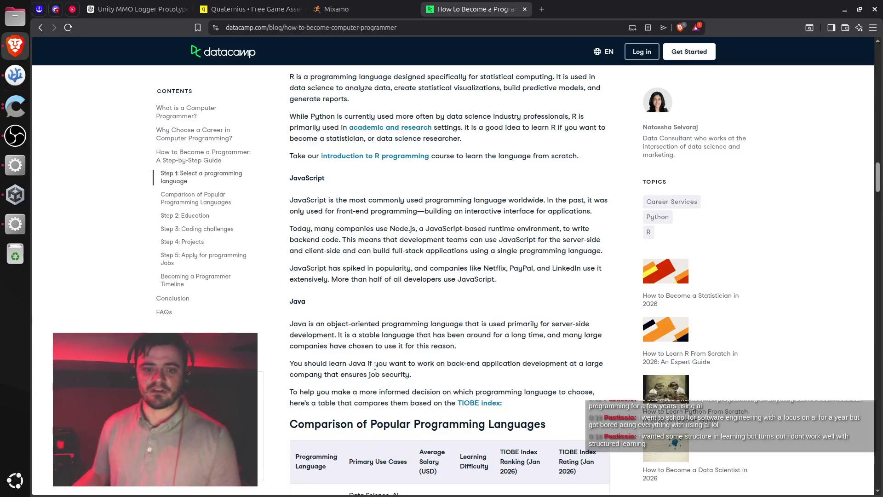
Scroll down to the Comparison of Popular Programming Languages table.
{"action": "scroll", "coordinate": [350, 322], "scroll_direction": "up", "scroll_amount": 2}
{"action": "scroll", "coordinate": [304, 256], "scroll_direction": "up", "scroll_amount": 5}
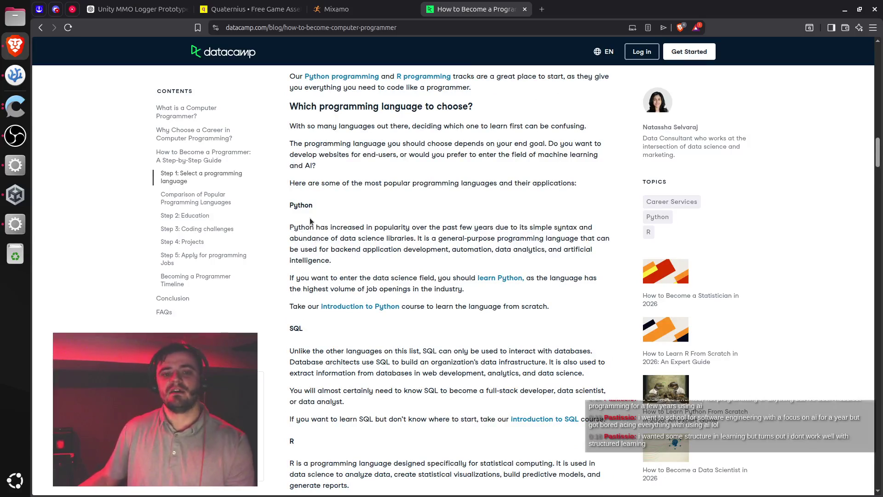
{"action": "scroll", "coordinate": [318, 225], "scroll_direction": "down", "scroll_amount": 4}
{"action": "scroll", "coordinate": [327, 229], "scroll_direction": "down", "scroll_amount": 4}
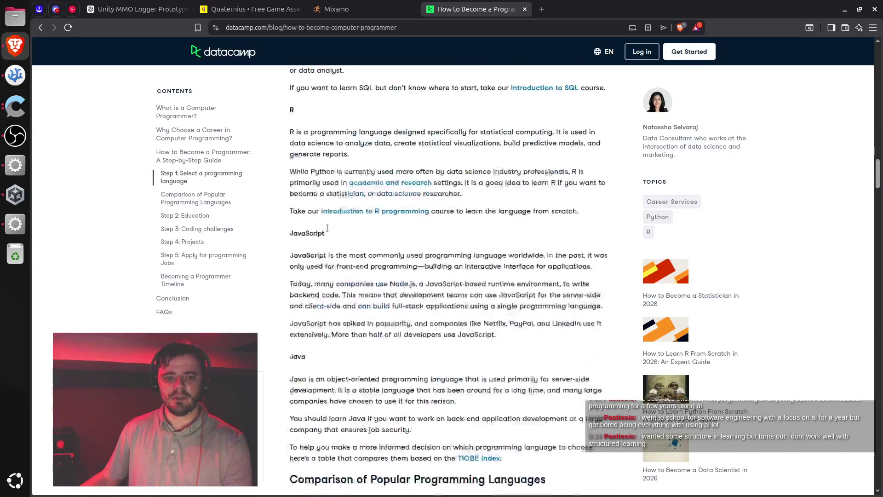
{"action": "scroll", "coordinate": [327, 229], "scroll_direction": "down", "scroll_amount": 7}
{"action": "scroll", "coordinate": [328, 243], "scroll_direction": "down", "scroll_amount": 3}
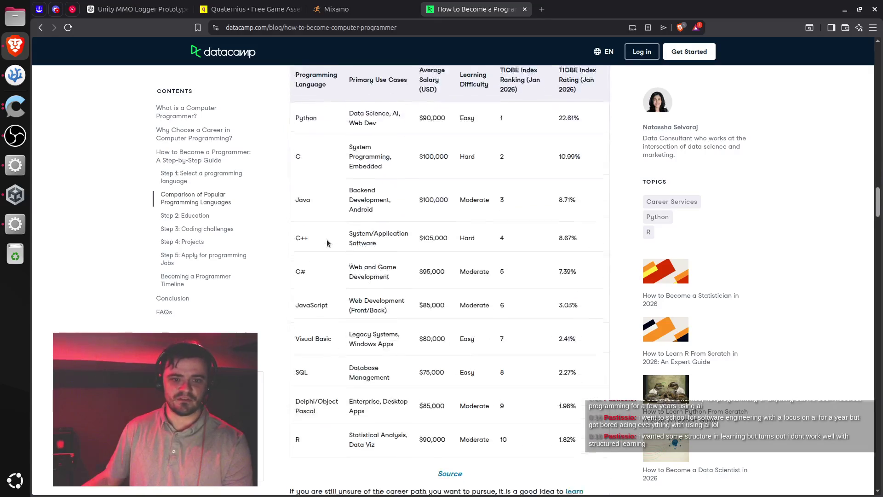
Mark C++'s $105,000 salary and System/Application Software use case, then scroll to Step 2: Education.
{"action": "scroll", "coordinate": [328, 243], "scroll_direction": "up", "scroll_amount": 2}
{"action": "scroll", "coordinate": [340, 199], "scroll_direction": "down", "scroll_amount": 2}
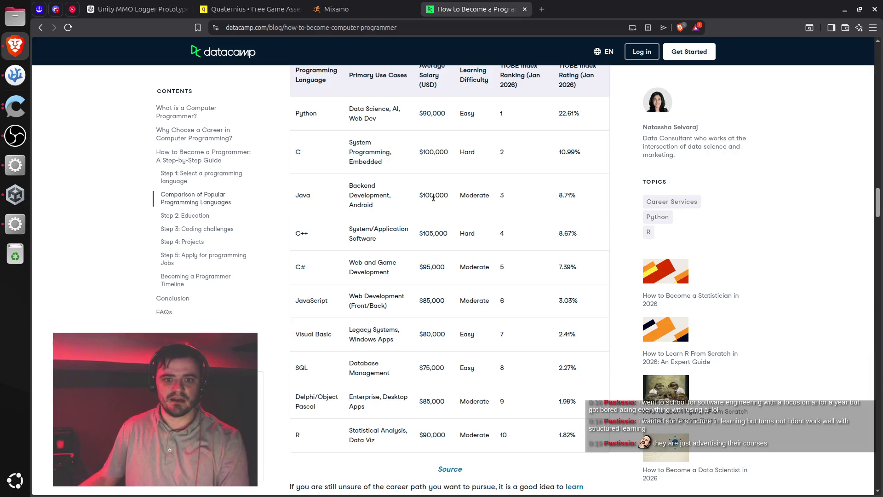
{"action": "triple_click", "coordinate": [430, 232]}
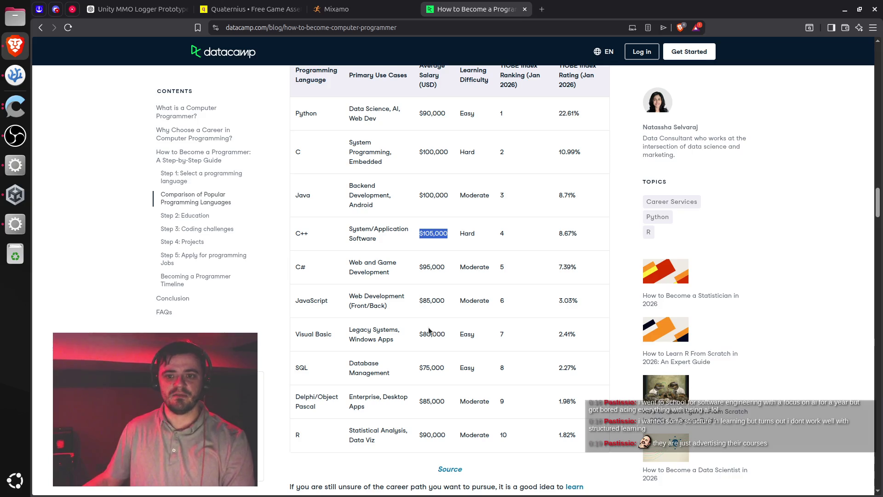
{"action": "scroll", "coordinate": [442, 313], "scroll_direction": "down", "scroll_amount": 2}
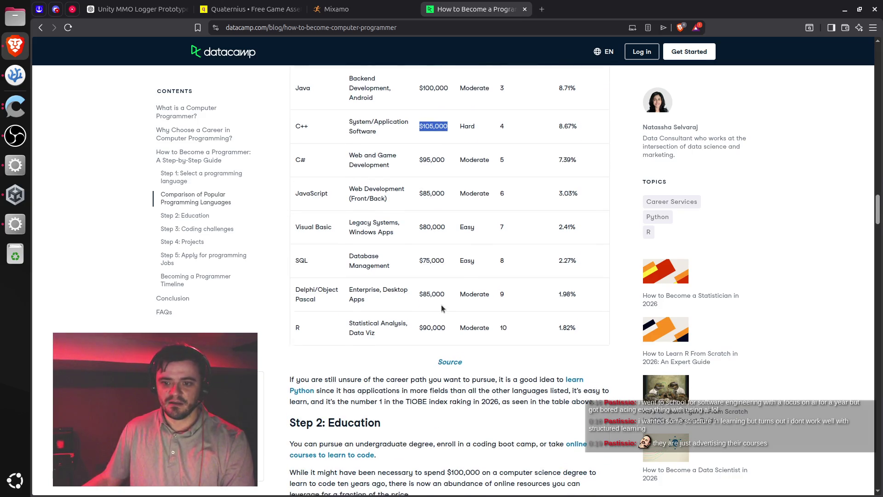
{"action": "scroll", "coordinate": [437, 304], "scroll_direction": "up", "scroll_amount": 1}
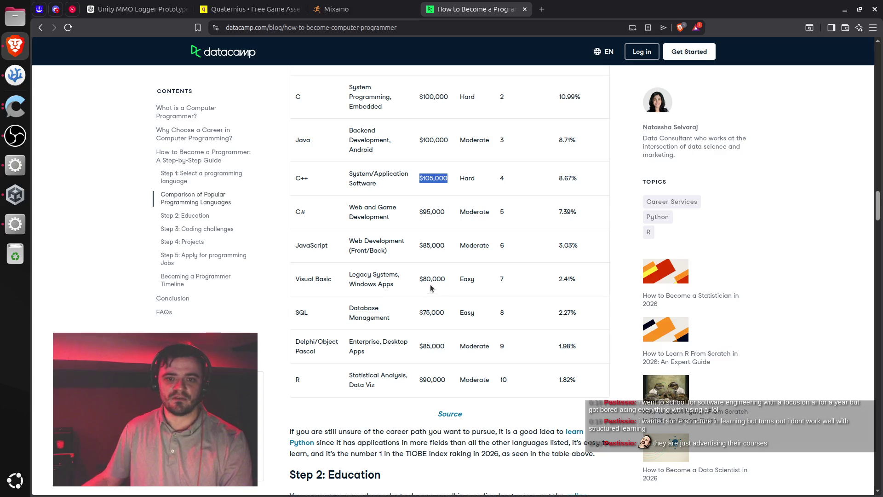
{"action": "scroll", "coordinate": [431, 211], "scroll_direction": "up", "scroll_amount": 2}
{"action": "scroll", "coordinate": [426, 223], "scroll_direction": "down", "scroll_amount": 1}
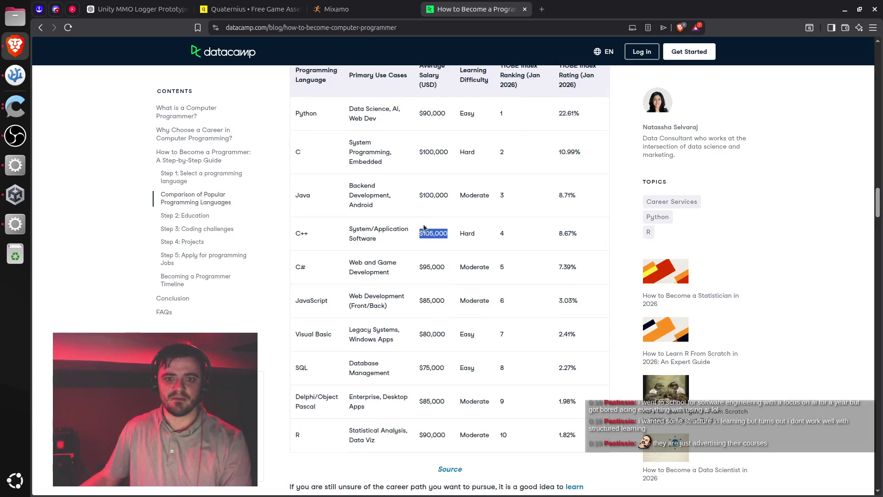
{"action": "mouse_move", "coordinate": [349, 229]}
{"action": "left_mouse_down"}
{"action": "mouse_move", "coordinate": [371, 232]}
{"action": "mouse_move", "coordinate": [372, 247]}
{"action": "left_mouse_up"}
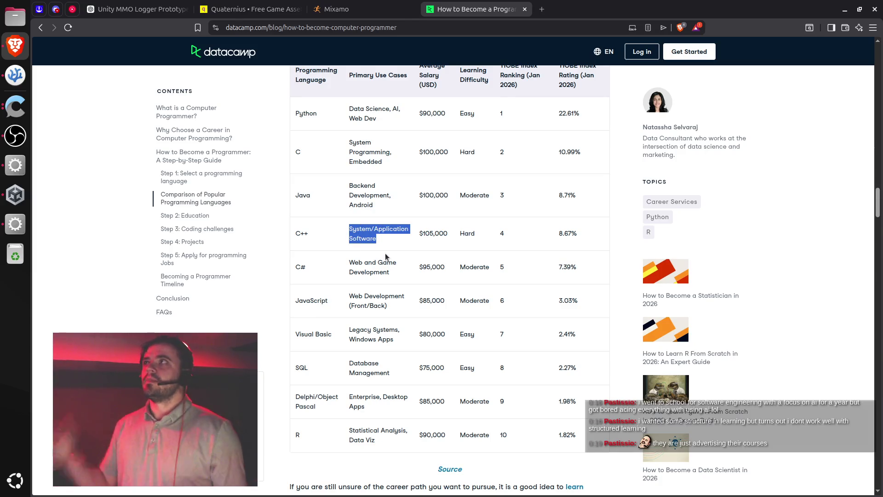
{"action": "scroll", "coordinate": [378, 244], "scroll_direction": "down", "scroll_amount": 6}
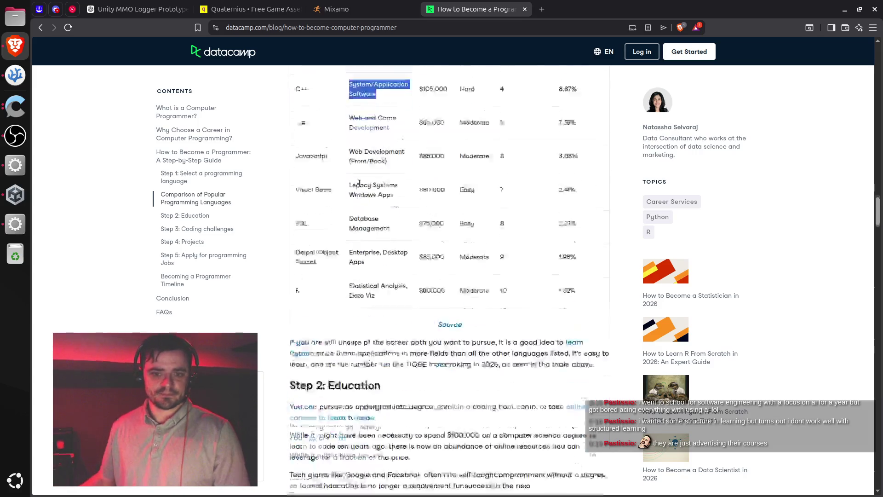
{"action": "scroll", "coordinate": [372, 241], "scroll_direction": "down", "scroll_amount": 2}
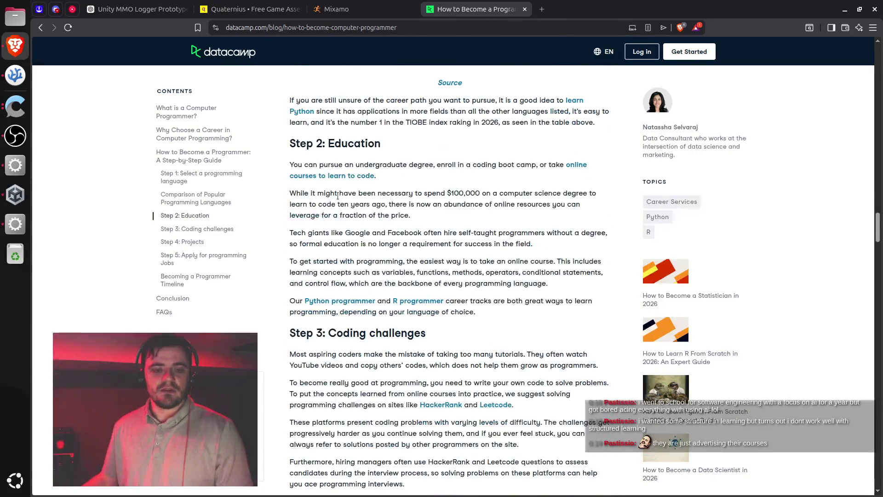
Select the Step 2: Education text, then briefly open and close the R challenges article.
{"action": "mouse_move", "coordinate": [291, 143]}
{"action": "left_mouse_down"}
{"action": "mouse_move", "coordinate": [379, 182]}
{"action": "mouse_move", "coordinate": [435, 319]}
{"action": "mouse_move", "coordinate": [469, 289]}
{"action": "mouse_move", "coordinate": [469, 271]}
{"action": "left_mouse_up"}
{"action": "left_click", "coordinate": [438, 293]}
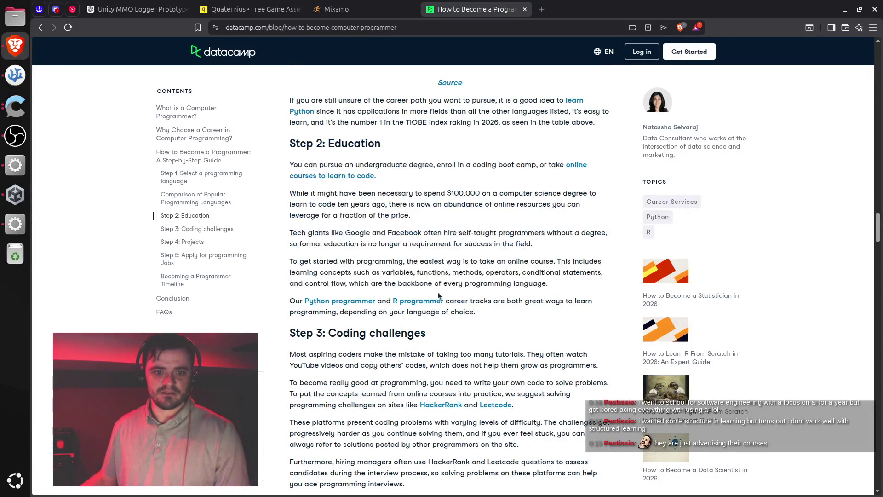
{"action": "scroll", "coordinate": [387, 292], "scroll_direction": "down", "scroll_amount": 4}
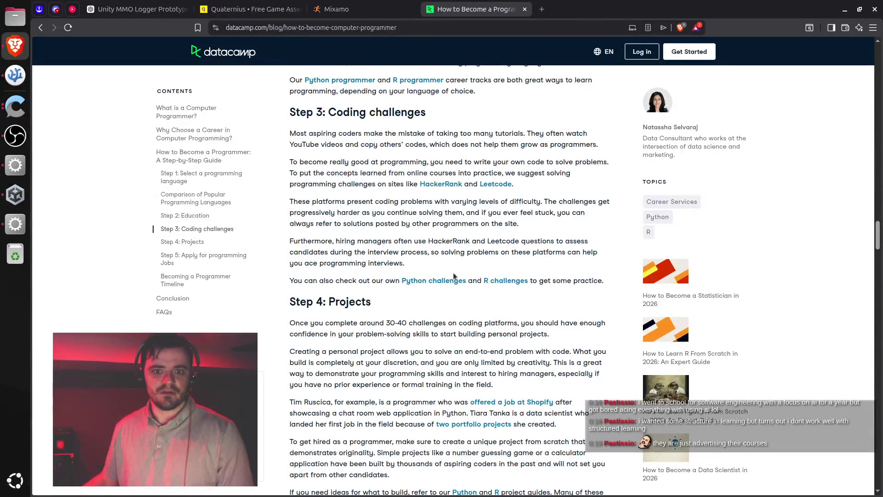
{"action": "left_click", "coordinate": [505, 280]}
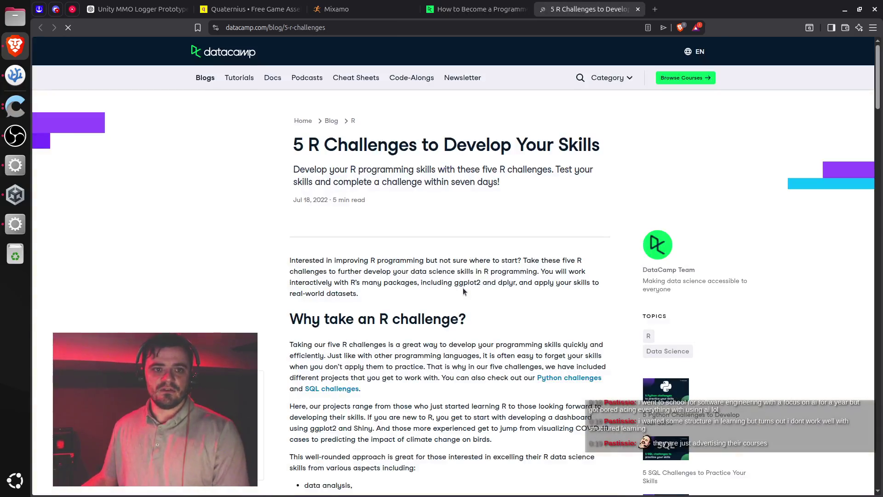
{"action": "key", "text": "ctrl+w"}
Select the Step 5 portfolio advice and portfolio website paragraphs.
{"action": "scroll", "coordinate": [471, 268], "scroll_direction": "down", "scroll_amount": 4}
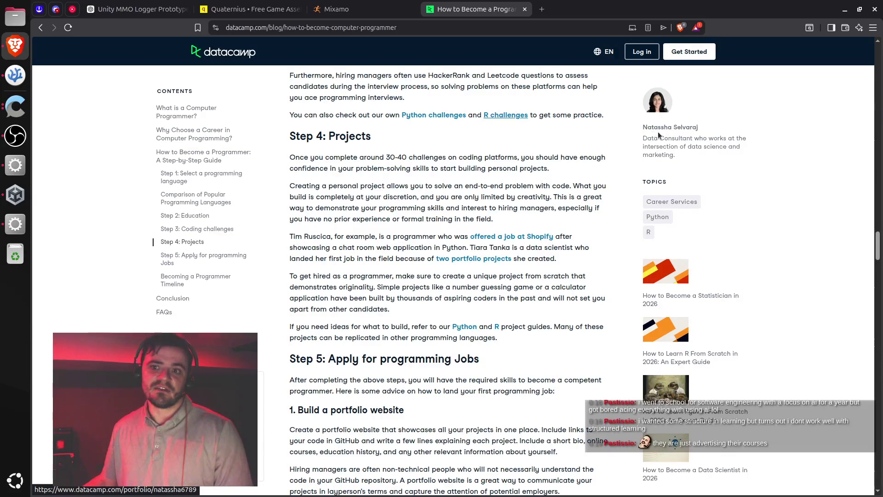
{"action": "scroll", "coordinate": [457, 196], "scroll_direction": "down", "scroll_amount": 2}
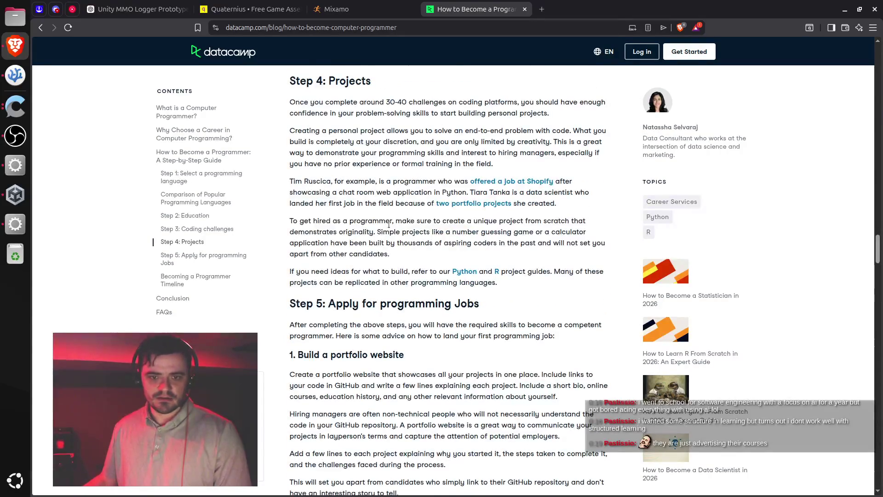
{"action": "scroll", "coordinate": [364, 235], "scroll_direction": "down", "scroll_amount": 5}
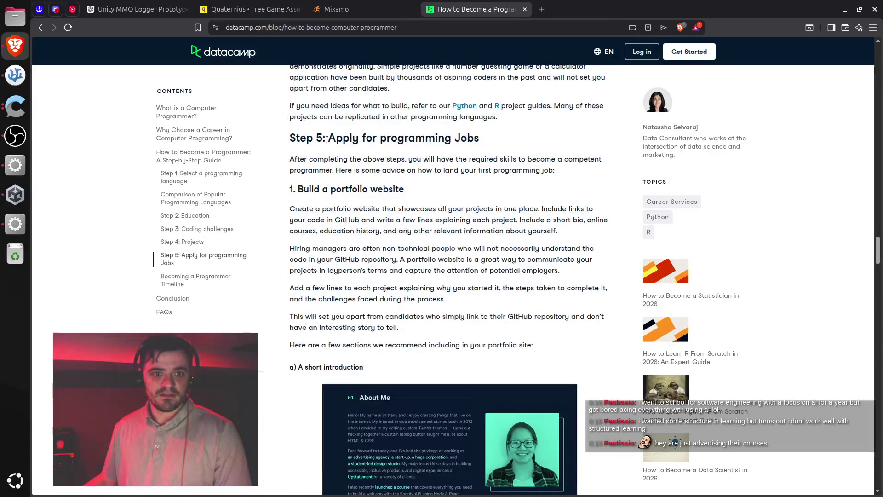
{"action": "mouse_move", "coordinate": [327, 140]}
{"action": "left_mouse_down"}
{"action": "mouse_move", "coordinate": [479, 142]}
{"action": "mouse_move", "coordinate": [557, 231]}
{"action": "mouse_move", "coordinate": [418, 328]}
{"action": "mouse_move", "coordinate": [394, 258]}
{"action": "mouse_move", "coordinate": [392, 206]}
{"action": "left_mouse_up"}
{"action": "triple_click", "coordinate": [404, 346]}
{"action": "scroll", "coordinate": [391, 230], "scroll_direction": "down", "scroll_amount": 2}
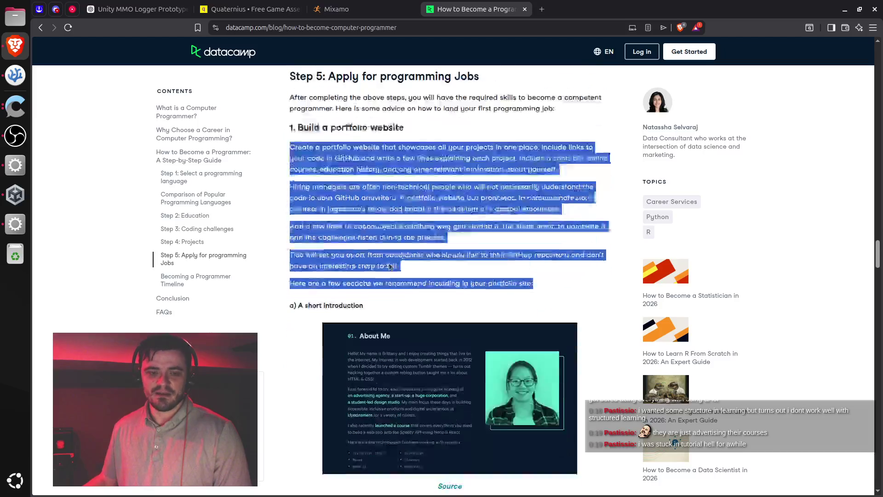
{"action": "scroll", "coordinate": [390, 257], "scroll_direction": "down", "scroll_amount": 8}
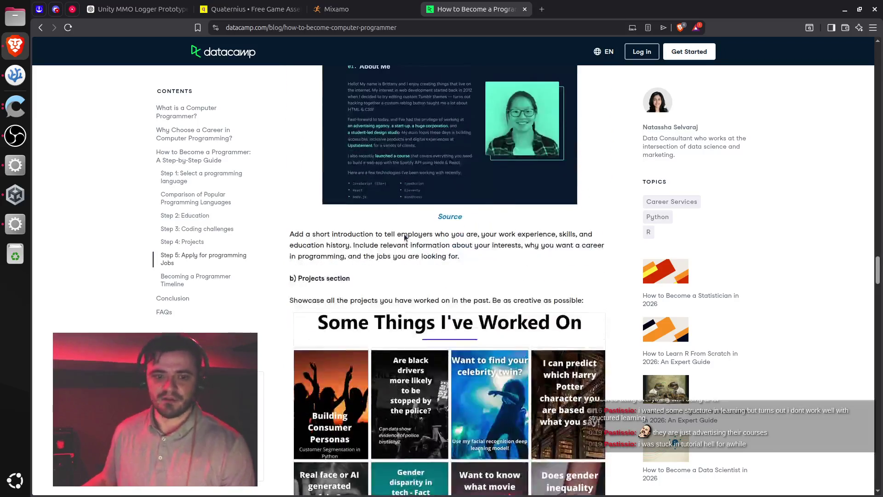
{"action": "scroll", "coordinate": [405, 235], "scroll_direction": "down", "scroll_amount": 12}
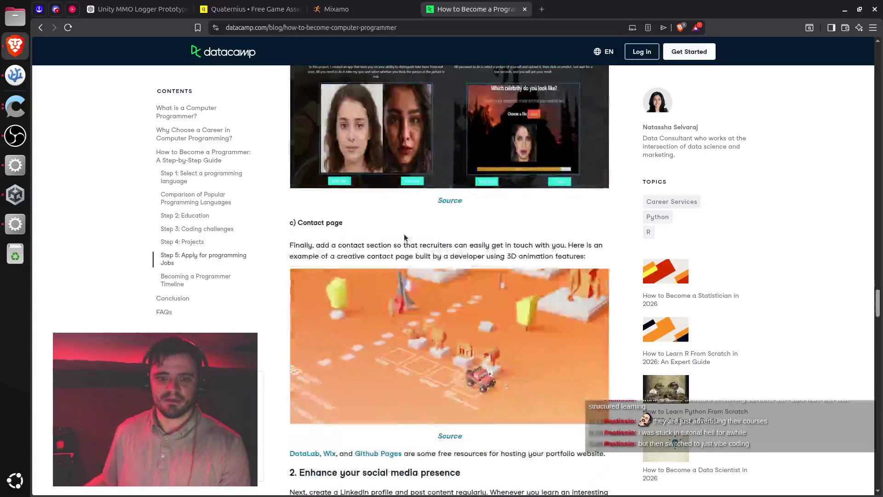
{"action": "scroll", "coordinate": [404, 236], "scroll_direction": "down", "scroll_amount": 7}
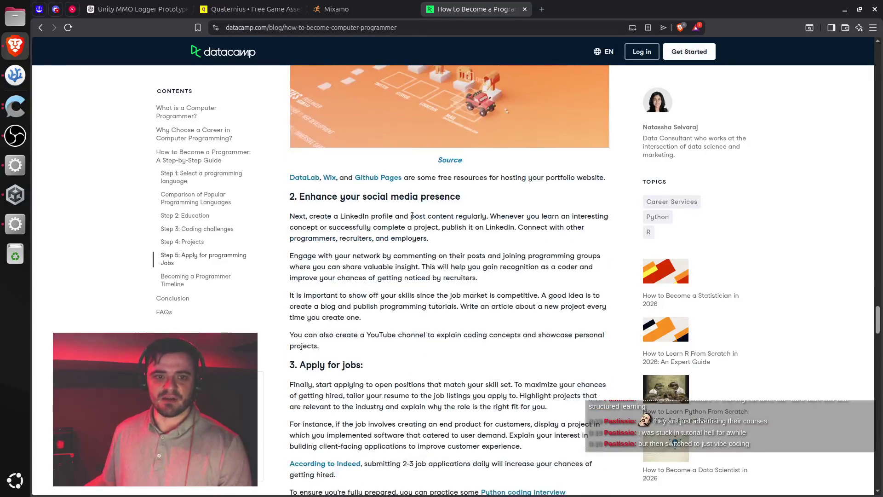
Select the social media section and the LinkedIn paragraph, then close the DataCamp article tab.
{"action": "double_click", "coordinate": [410, 198]}
{"action": "mouse_move", "coordinate": [410, 198]}
{"action": "left_mouse_down"}
{"action": "mouse_move", "coordinate": [408, 278]}
{"action": "mouse_move", "coordinate": [386, 338]}
{"action": "left_mouse_up"}
{"action": "left_click", "coordinate": [386, 322]}
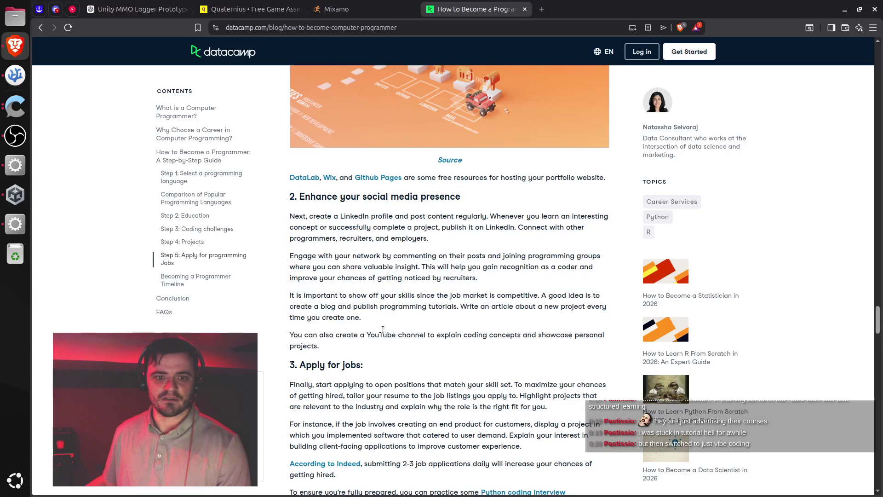
{"action": "double_click", "coordinate": [361, 214]}
{"action": "triple_click", "coordinate": [353, 218]}
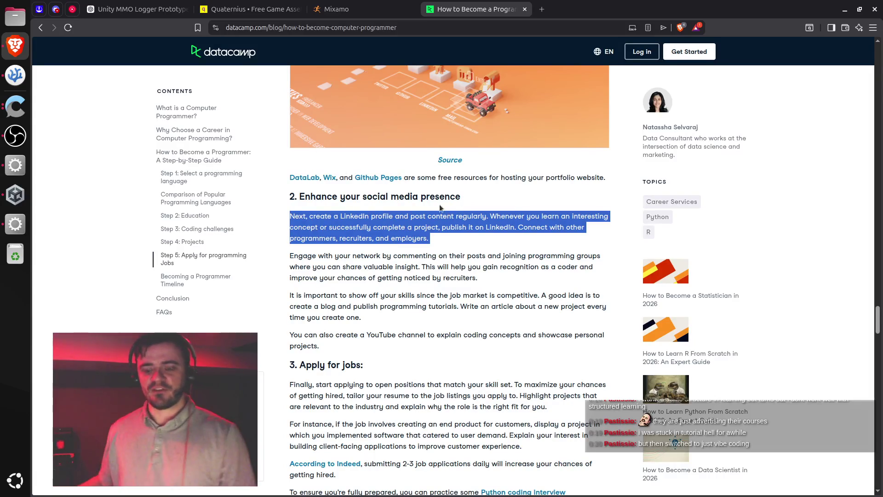
{"action": "key", "text": "alt+Tab"}
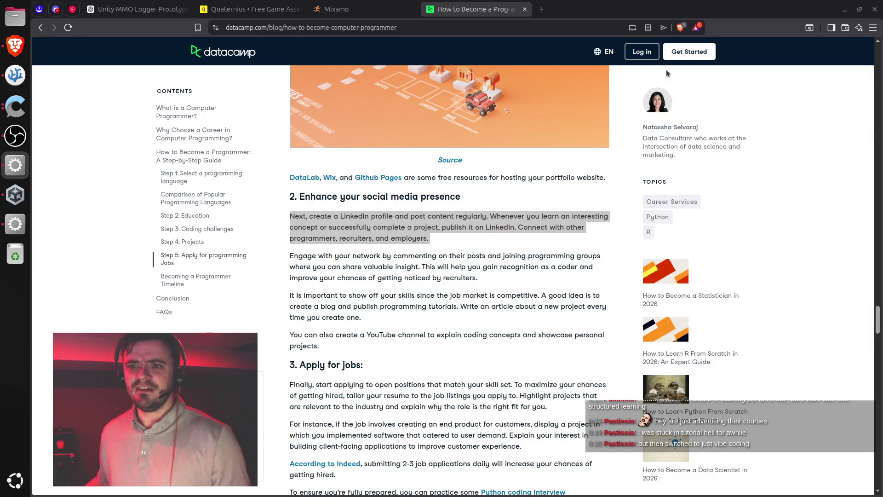
{"action": "left_click", "coordinate": [546, 209]}
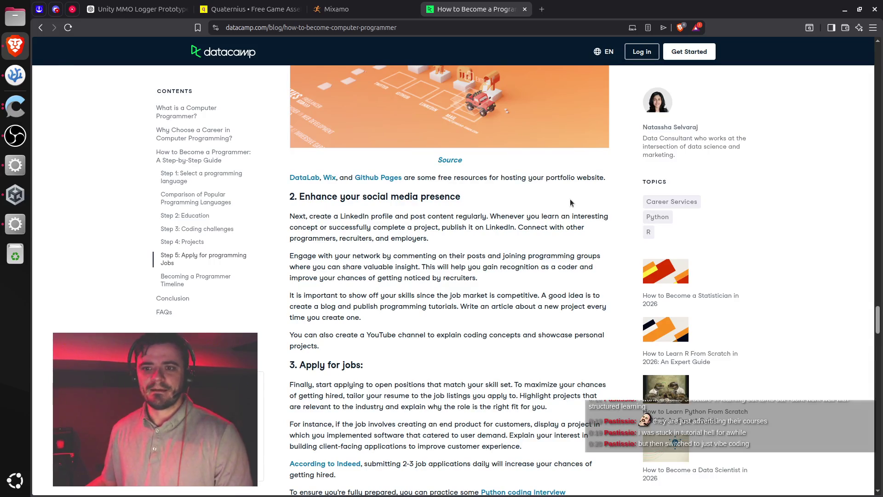
{"action": "key", "text": "ctrl+w"}
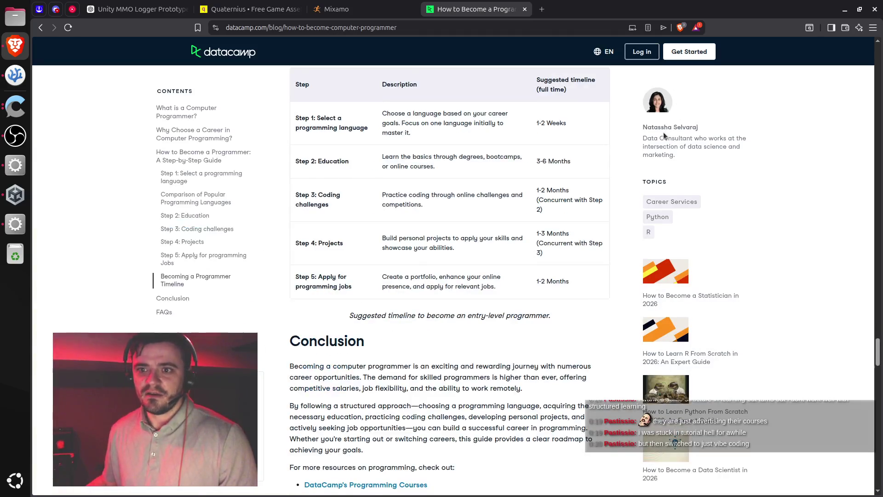
Visit the article author's portfolio page and return to the article.
{"action": "double_click", "coordinate": [676, 139]}
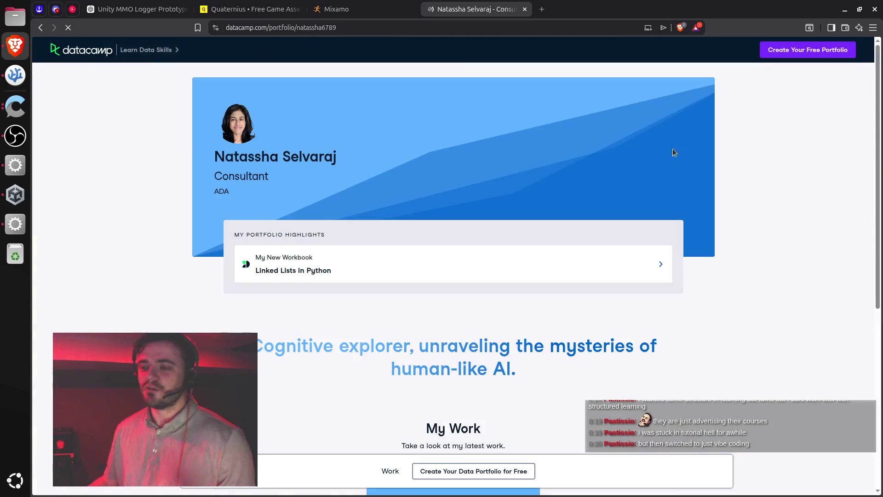
{"action": "left_click", "coordinate": [40, 28]}
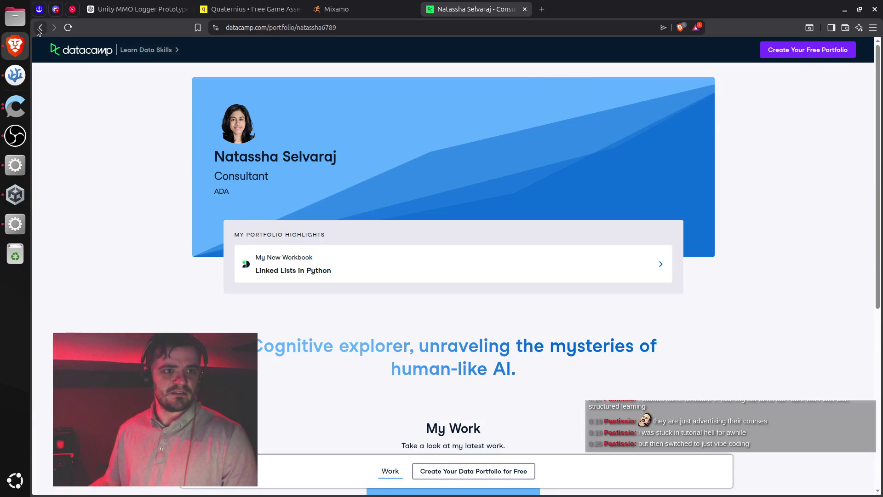
{"action": "left_click", "coordinate": [848, 216]}
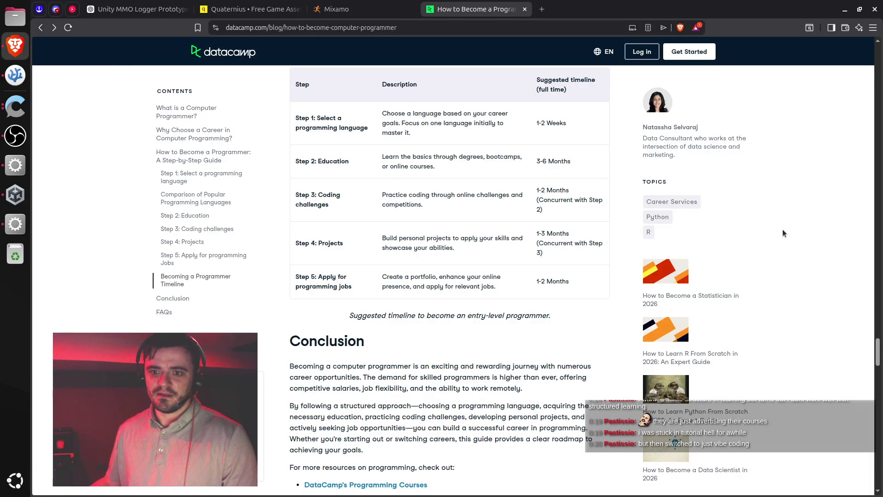
{"action": "scroll", "coordinate": [521, 318], "scroll_direction": "down", "scroll_amount": 10}
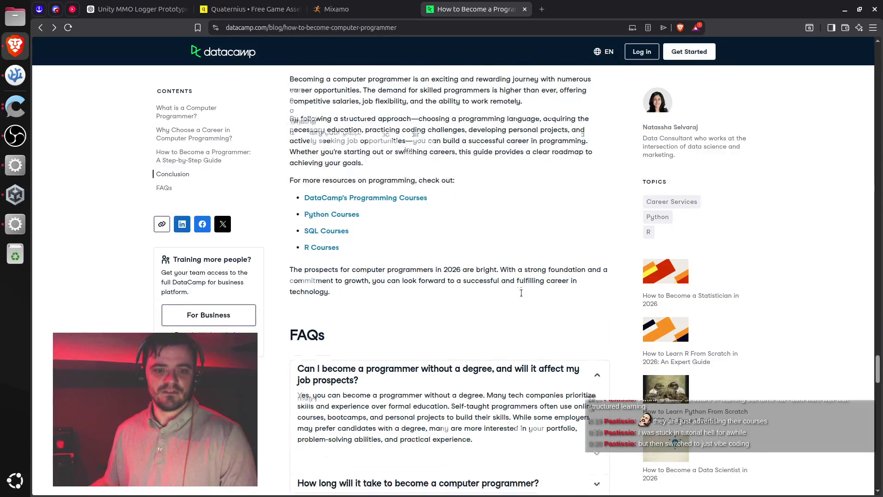
{"action": "scroll", "coordinate": [523, 296], "scroll_direction": "up", "scroll_amount": 6}
{"action": "scroll", "coordinate": [520, 295], "scroll_direction": "down", "scroll_amount": 10}
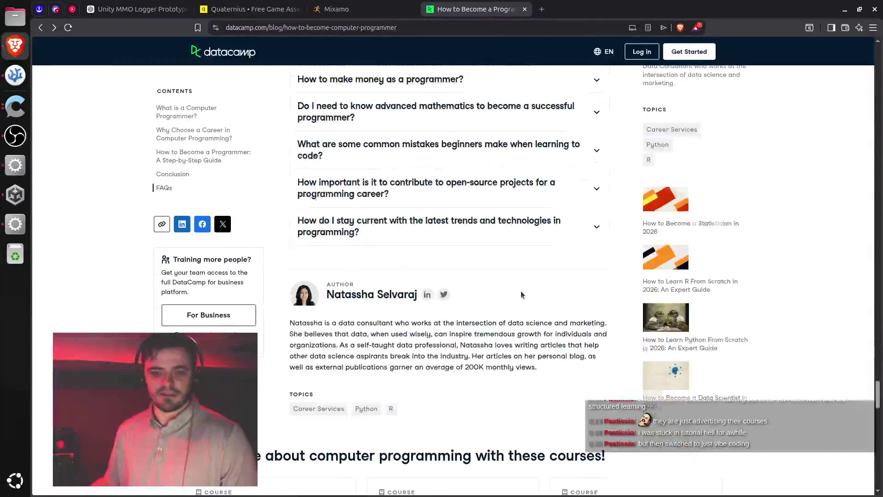
{"action": "scroll", "coordinate": [519, 294], "scroll_direction": "down", "scroll_amount": 1}
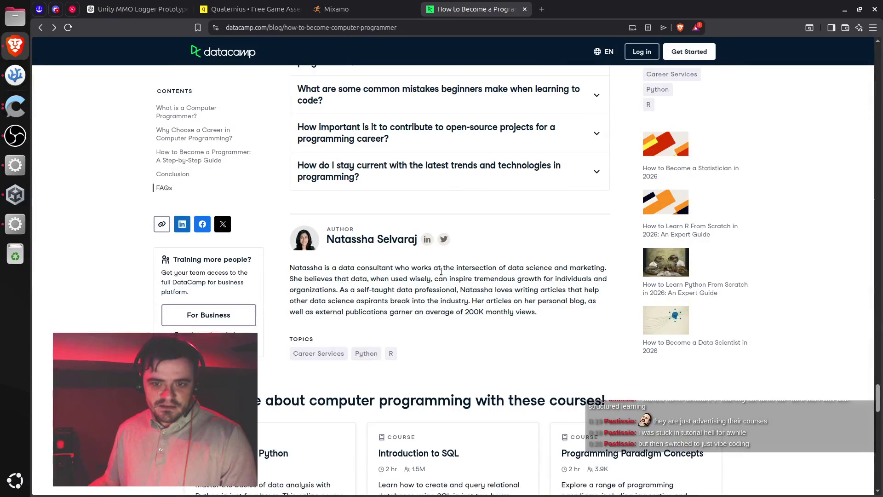
Highlight the author bio paragraph, then go back to the Brave search results.
{"action": "left_click_drag", "start_coordinate": [412, 267], "coordinate": [589, 267]}
{"action": "left_click", "coordinate": [537, 267]}
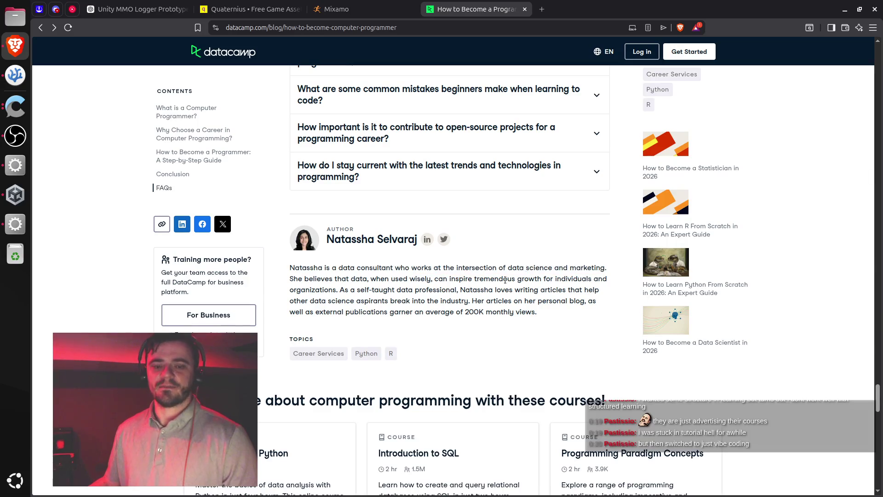
{"action": "scroll", "coordinate": [473, 295], "scroll_direction": "up", "scroll_amount": 7}
{"action": "scroll", "coordinate": [474, 295], "scroll_direction": "down", "scroll_amount": 10}
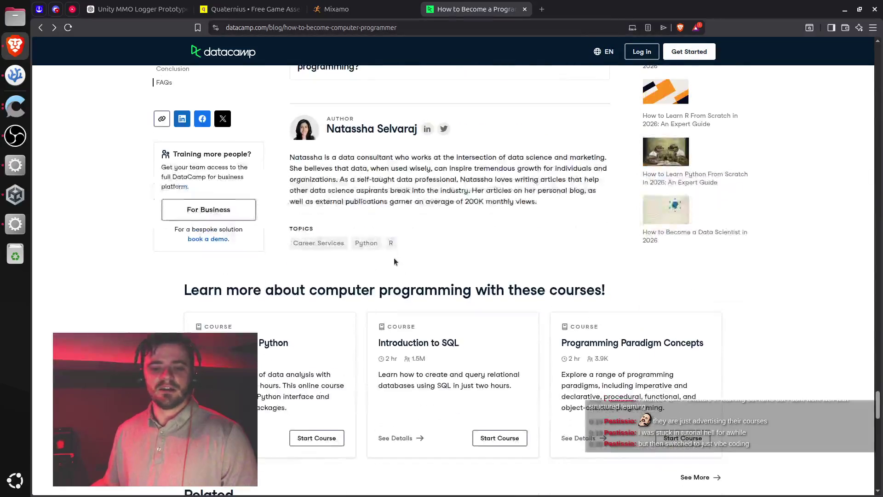
{"action": "scroll", "coordinate": [393, 261], "scroll_direction": "up", "scroll_amount": 2}
{"action": "triple_click", "coordinate": [443, 244]}
{"action": "left_click", "coordinate": [443, 244]}
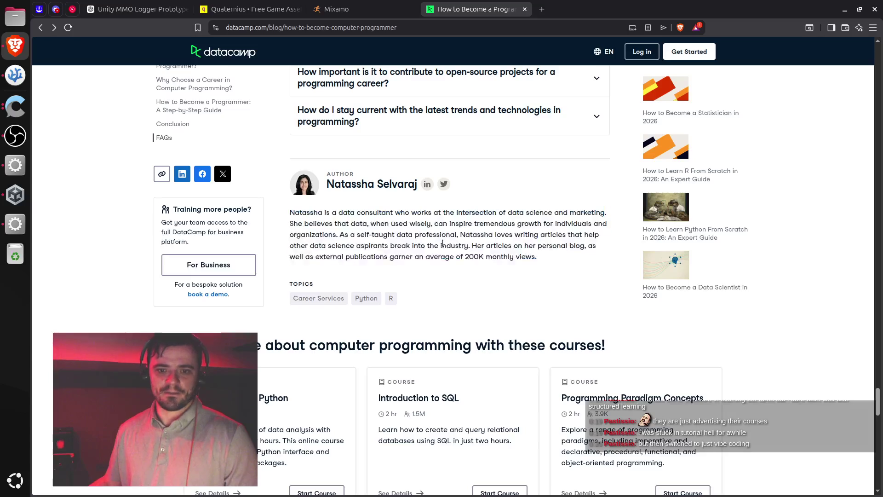
{"action": "left_click", "coordinate": [41, 27]}
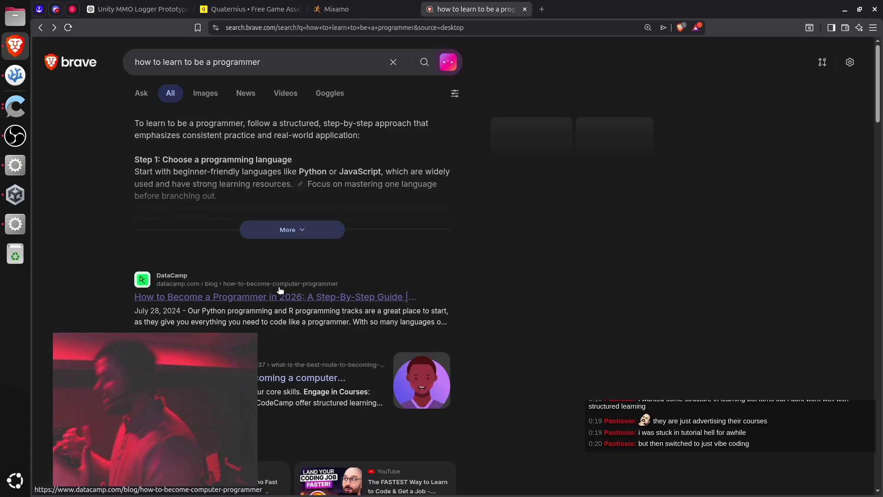
Switch to the Mixamo tab previewing Standard Walk on Y Bot.
{"action": "key", "text": "ctrl+Page_Up"}
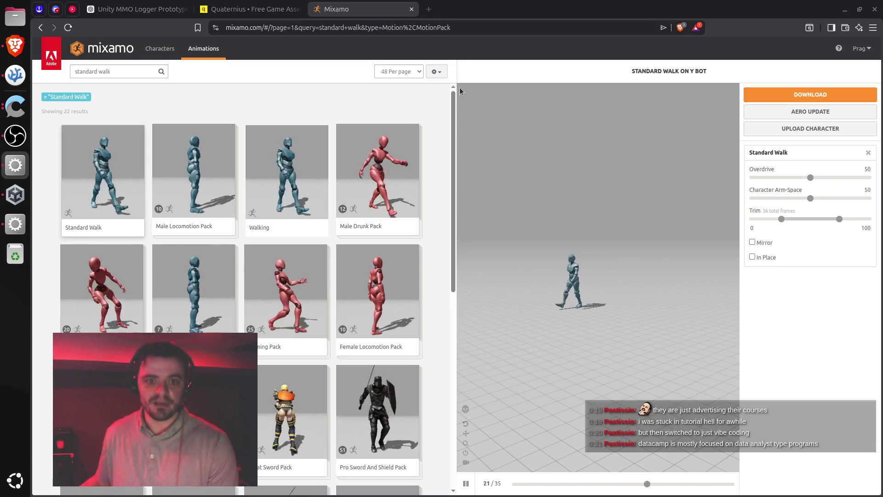
Open the Unity MMO Logger Prototype chat and select its Next High-Value Upgrade heading.
{"action": "left_click", "coordinate": [244, 9]}
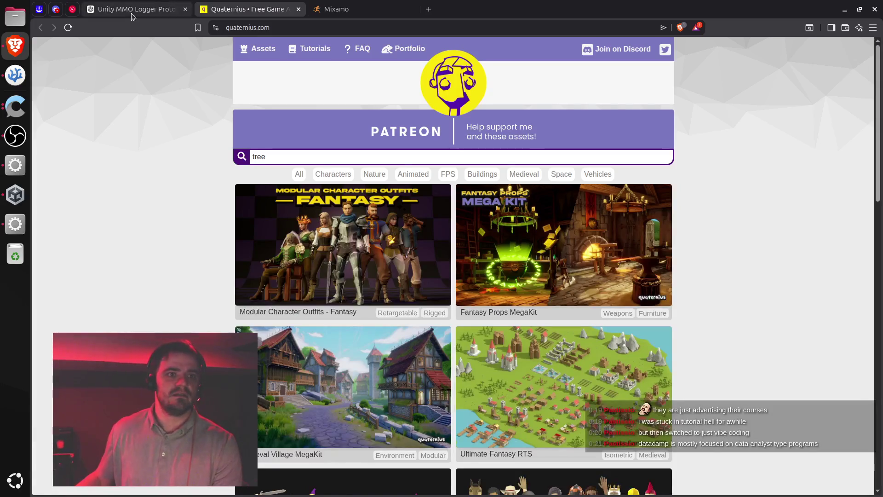
{"action": "left_click", "coordinate": [131, 12]}
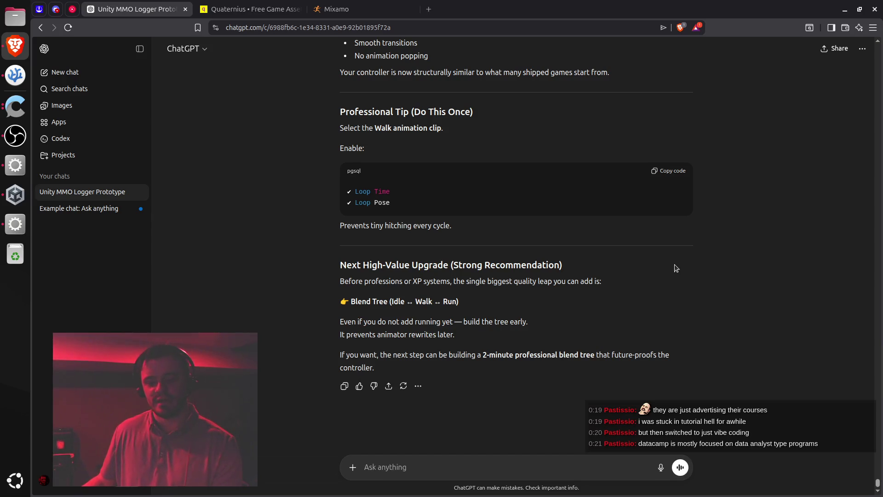
{"action": "triple_click", "coordinate": [412, 265]}
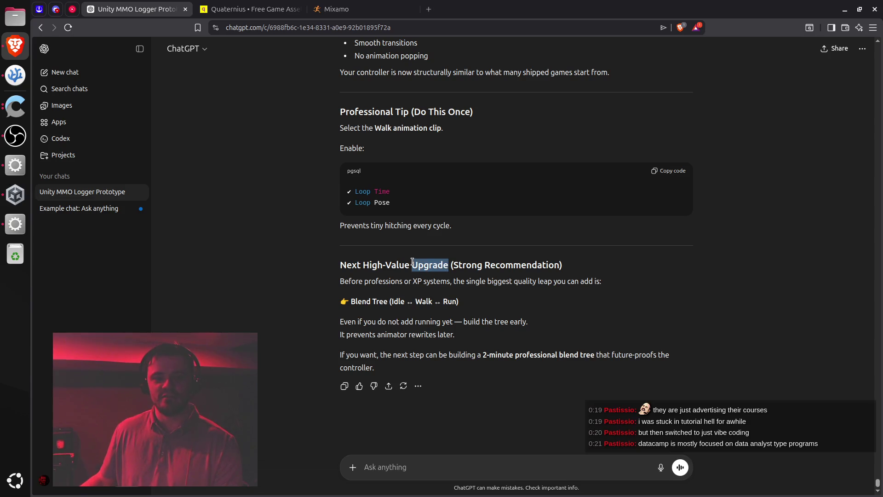
{"action": "left_click", "coordinate": [495, 264]}
{"action": "triple_click", "coordinate": [495, 264]}
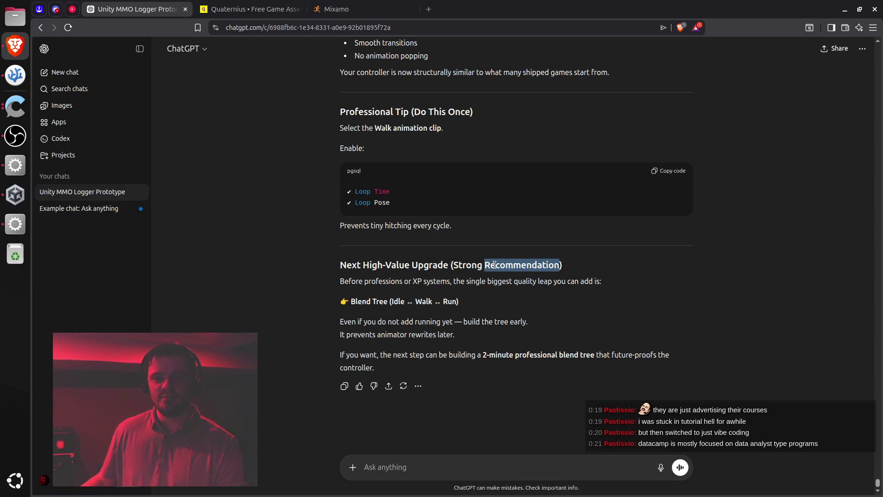
{"action": "left_click", "coordinate": [535, 270]}
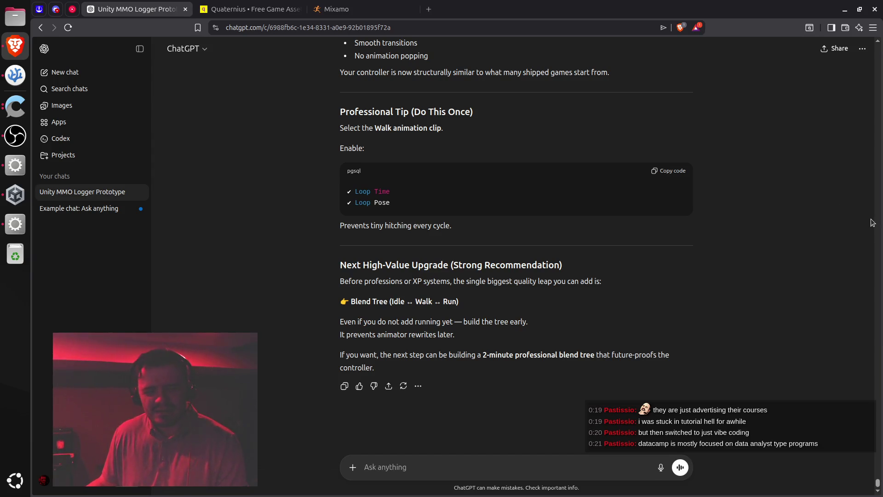
Return to the chat from another app and reread the Next High-Value Upgrade heading.
{"action": "key", "text": "alt+Tab"}
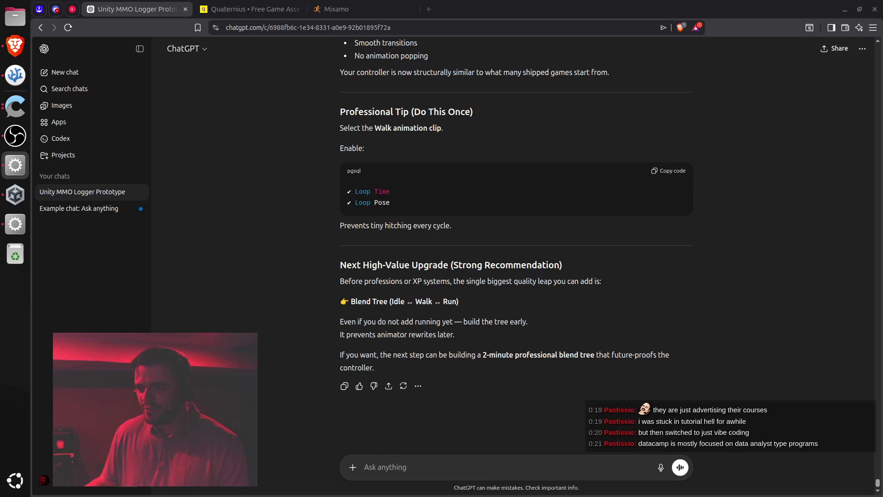
{"action": "key", "text": "alt+Tab"}
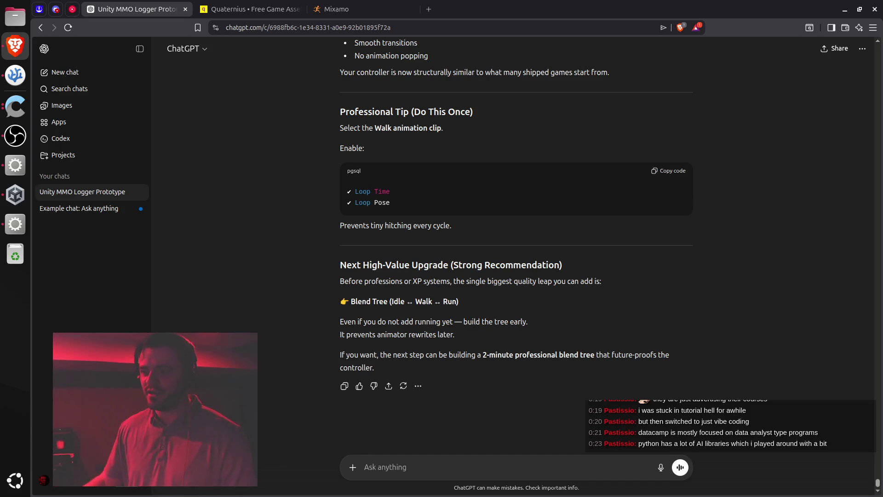
{"action": "key", "text": "alt+Tab"}
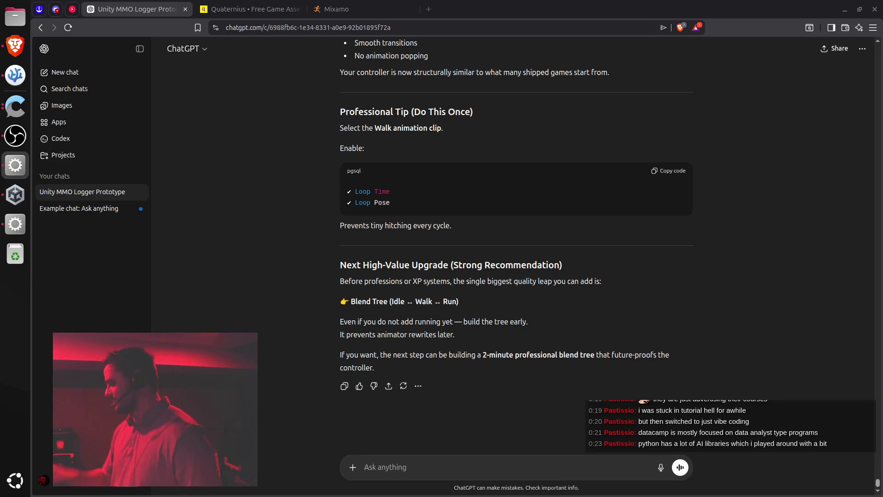
{"action": "left_click", "coordinate": [503, 115]}
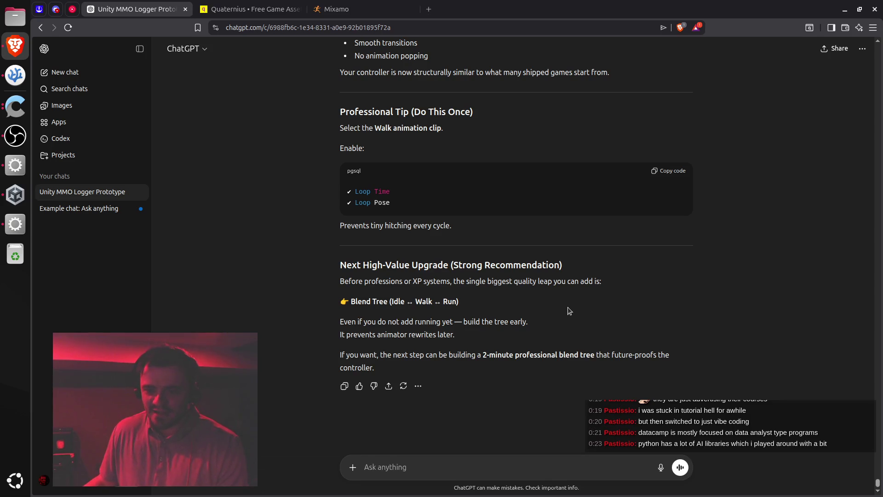
{"action": "double_click", "coordinate": [379, 266]}
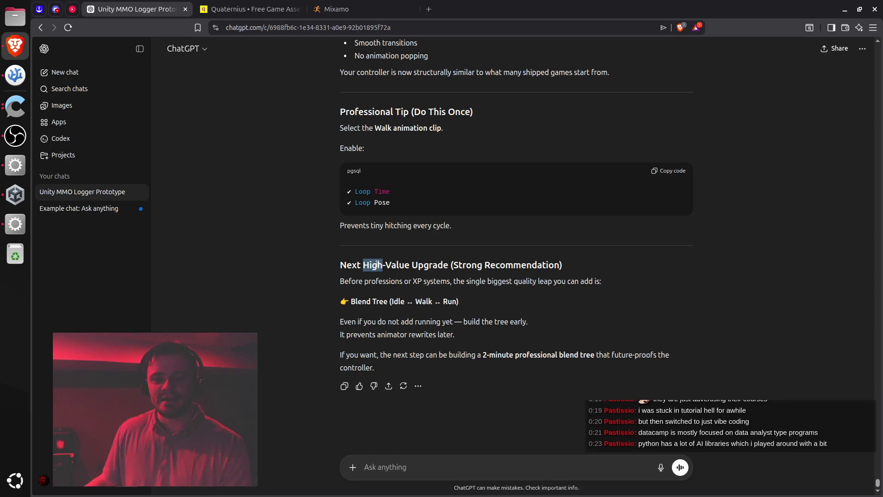
{"action": "double_click", "coordinate": [396, 265]}
{"action": "triple_click", "coordinate": [437, 268]}
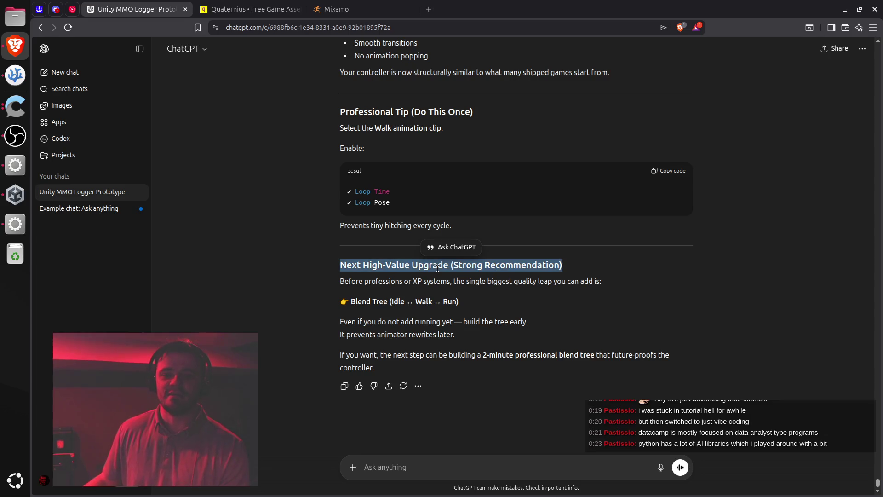
{"action": "left_click", "coordinate": [416, 299]}
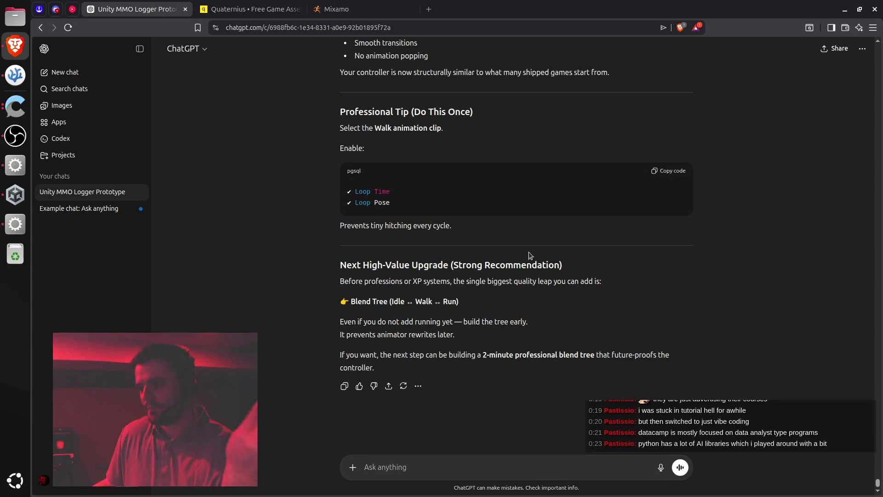
Bring Unity forward and pan the Animator graph to recentre the Idle and Standard Walk states.
{"action": "left_click", "coordinate": [18, 225]}
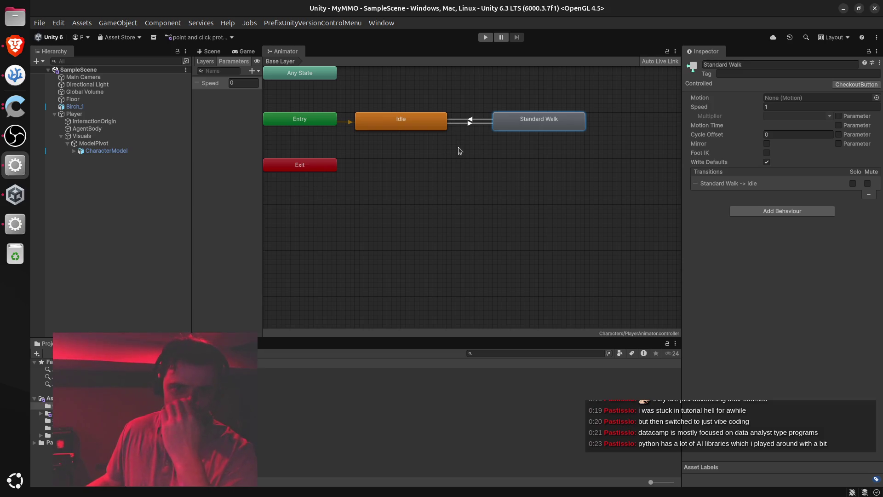
{"action": "left_click", "coordinate": [16, 225]}
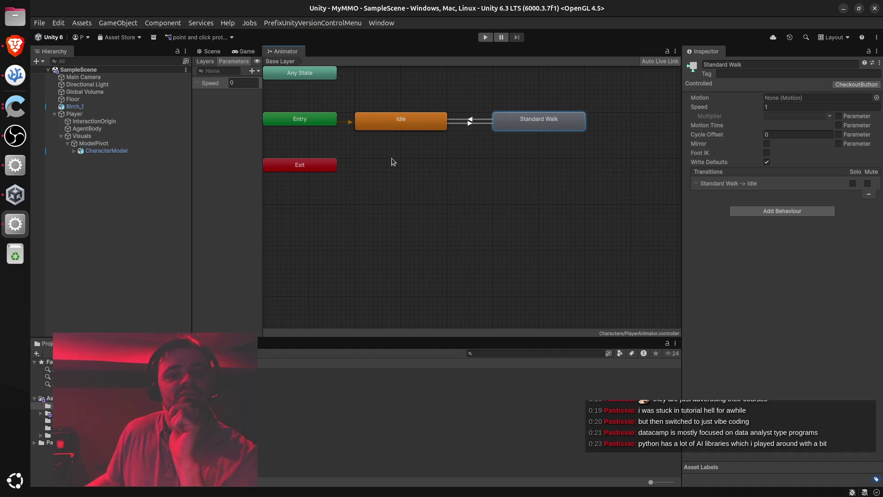
{"action": "right_click", "coordinate": [416, 188]}
{"action": "left_click", "coordinate": [415, 165]}
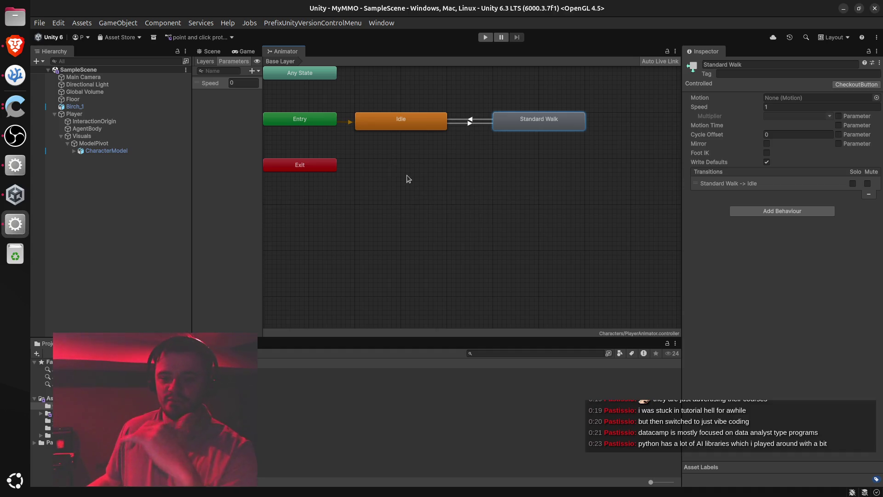
{"action": "left_click_drag", "start_coordinate": [407, 175], "coordinate": [451, 214]}
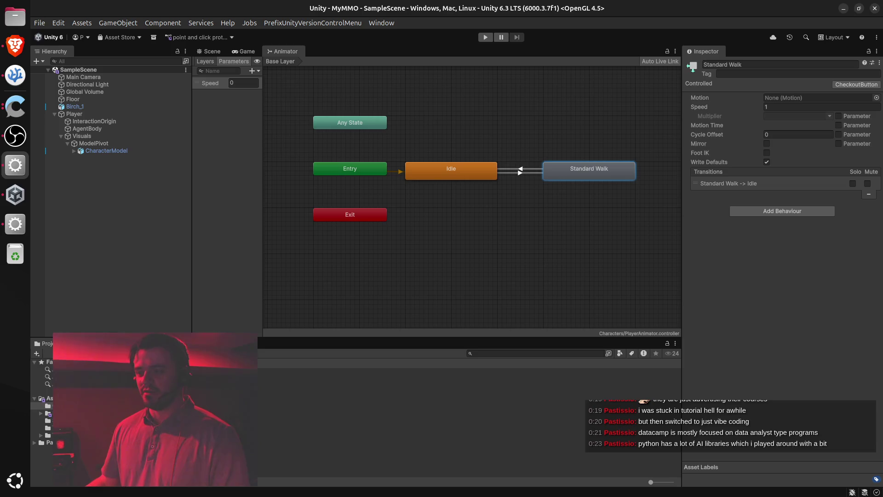
Deselect Standard Walk, switch to the Scene view, and enter play mode.
{"action": "left_click", "coordinate": [342, 188]}
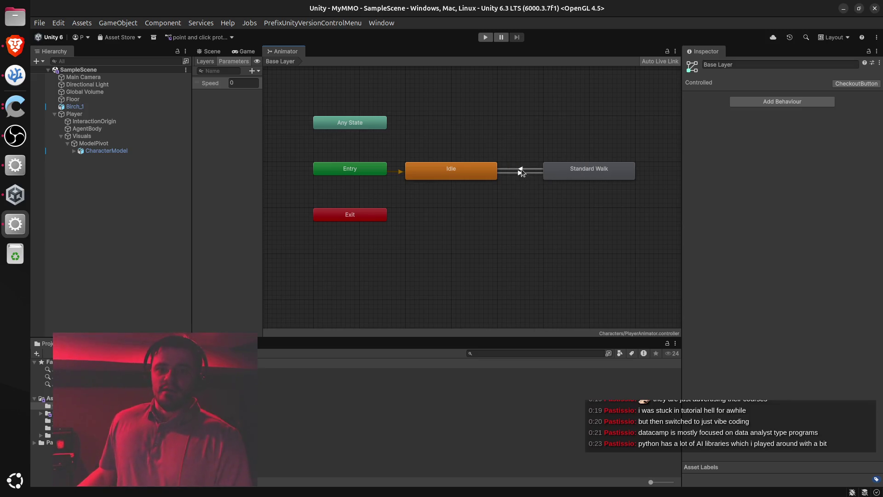
{"action": "left_click", "coordinate": [211, 51]}
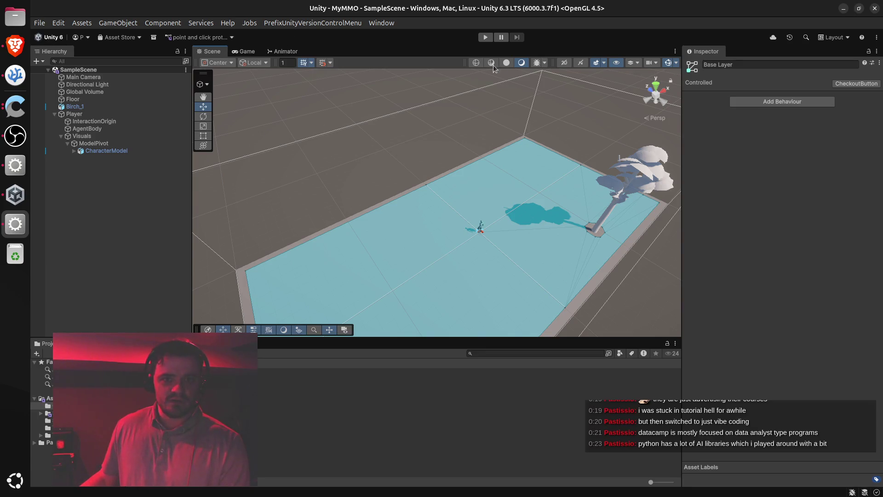
{"action": "left_click", "coordinate": [487, 37]}
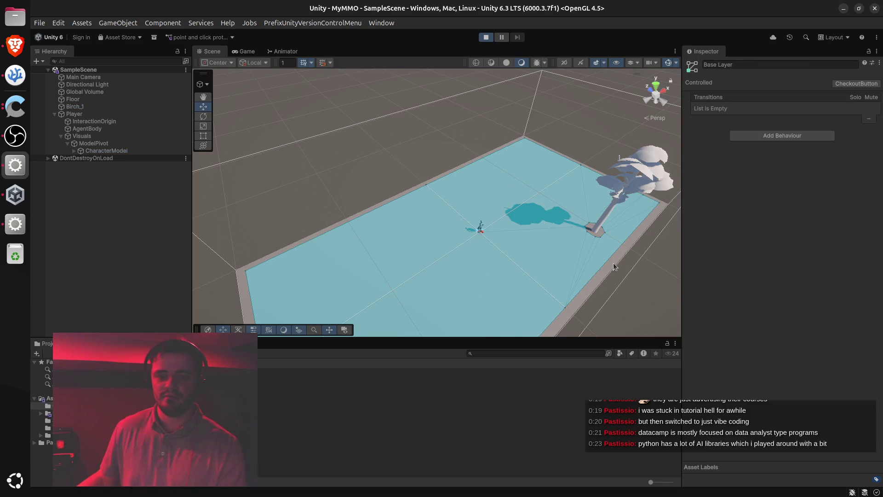
Walk the player to a clicked ground spot in Game view, then check CharacterModel's Animator uses PlayerAnimator.
{"action": "left_click", "coordinate": [245, 51]}
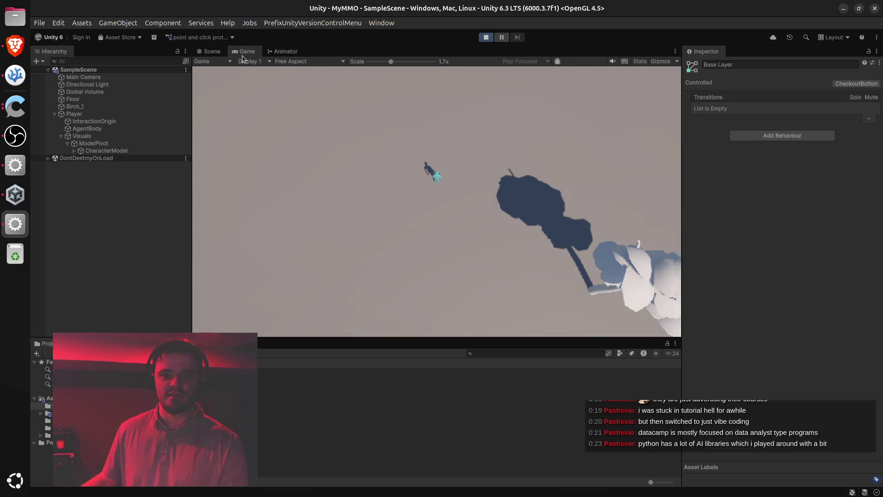
{"action": "left_click", "coordinate": [351, 184]}
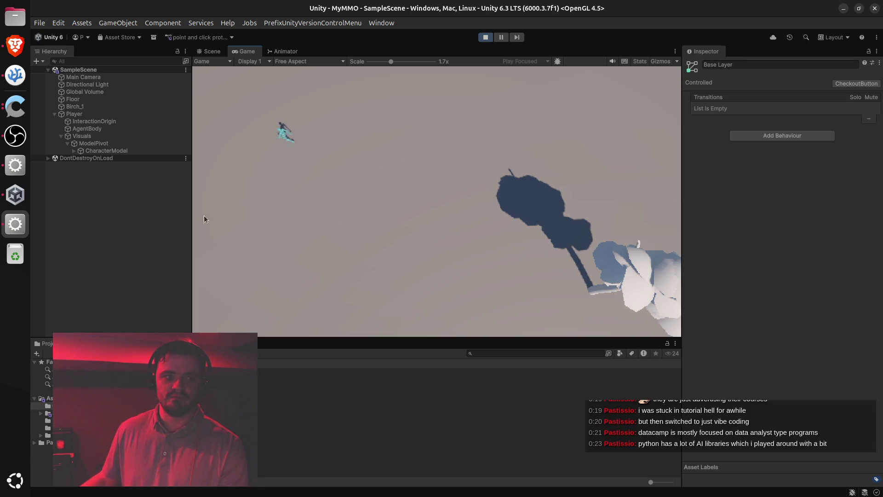
{"action": "left_click", "coordinate": [74, 151]}
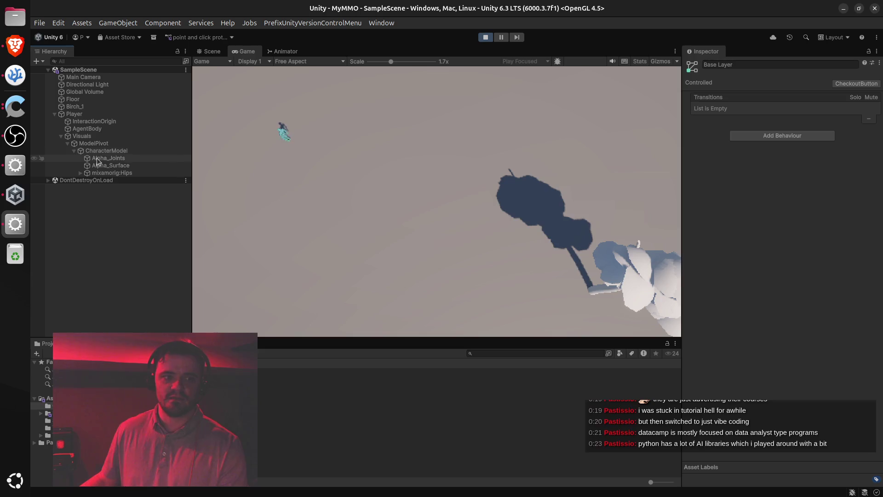
{"action": "left_click", "coordinate": [77, 152]}
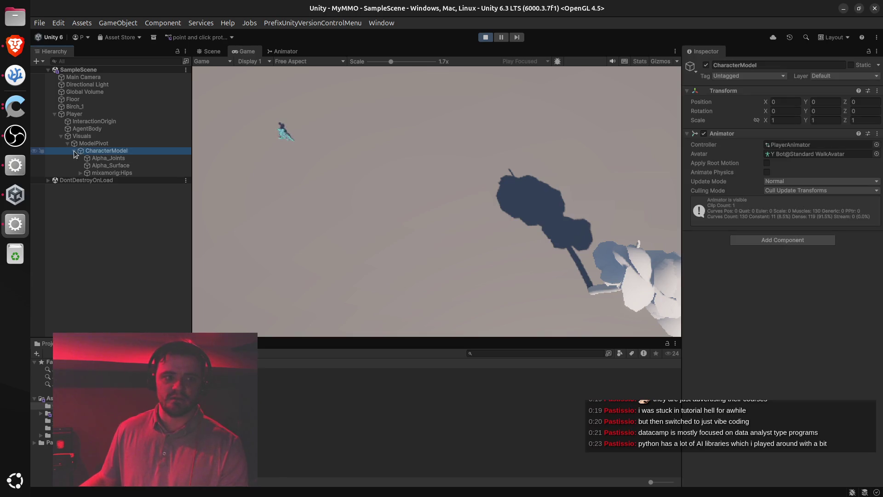
{"action": "left_click", "coordinate": [74, 150]}
{"action": "left_click", "coordinate": [208, 52]}
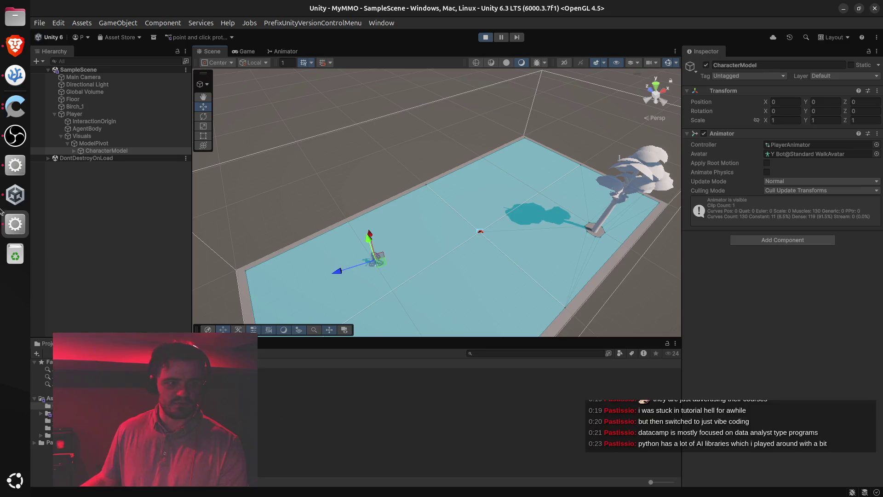
{"action": "key", "text": "alt+Tab"}
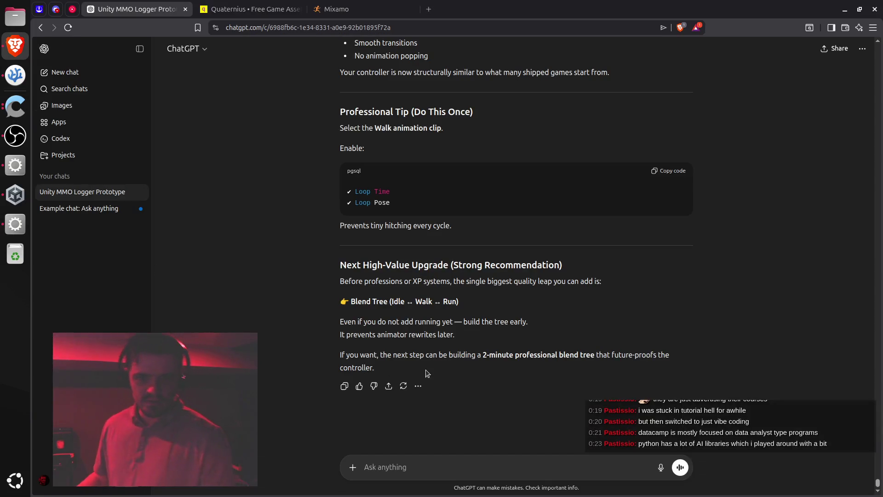
Reread the Professional Tip on clamping speed and enabling Loop Time and Loop Pose, then return to Unity.
{"action": "scroll", "coordinate": [442, 346], "scroll_direction": "up", "scroll_amount": 5}
{"action": "scroll", "coordinate": [451, 336], "scroll_direction": "up", "scroll_amount": 1}
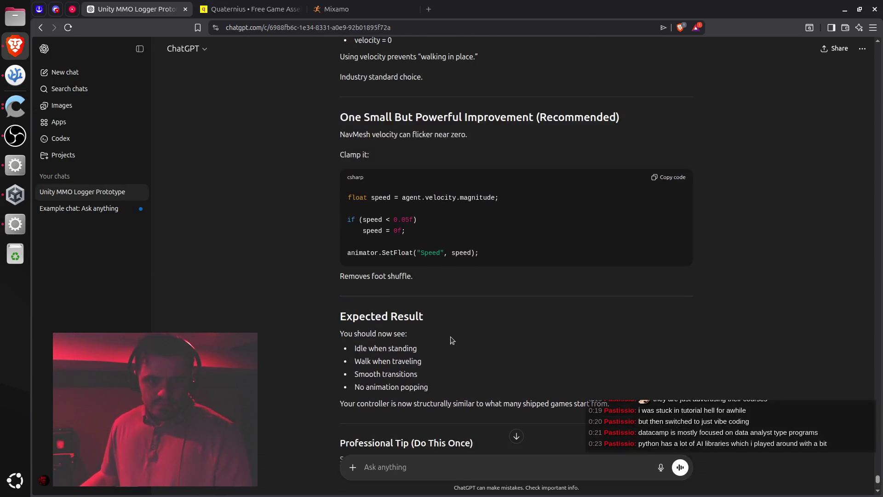
{"action": "scroll", "coordinate": [450, 336], "scroll_direction": "up", "scroll_amount": 5}
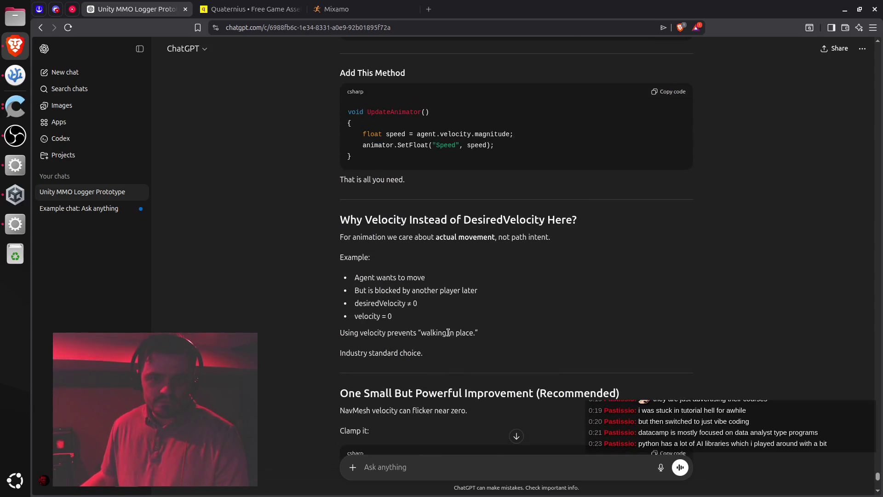
{"action": "scroll", "coordinate": [446, 329], "scroll_direction": "down", "scroll_amount": 1}
{"action": "scroll", "coordinate": [443, 323], "scroll_direction": "down", "scroll_amount": 10}
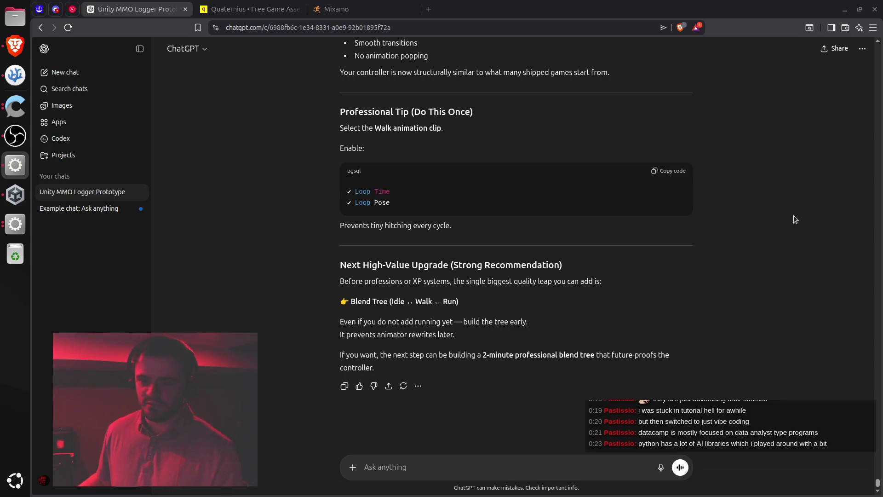
{"action": "left_click", "coordinate": [380, 267]}
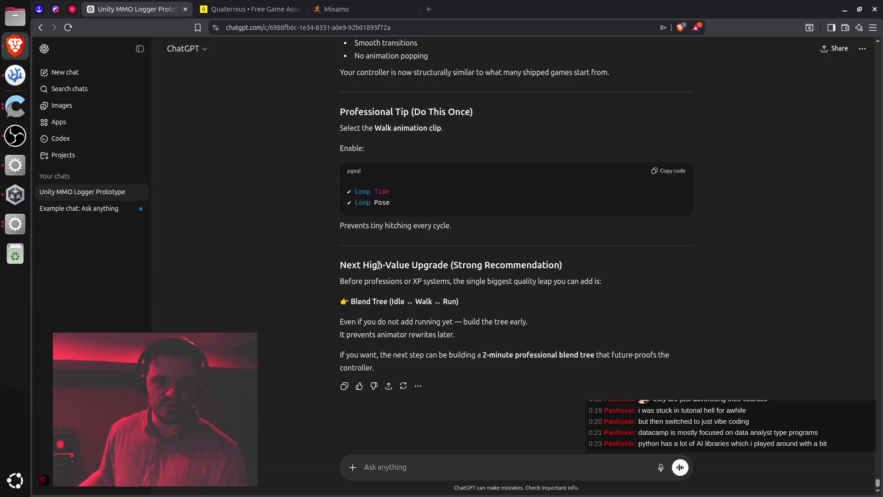
{"action": "scroll", "coordinate": [379, 266], "scroll_direction": "up", "scroll_amount": 7}
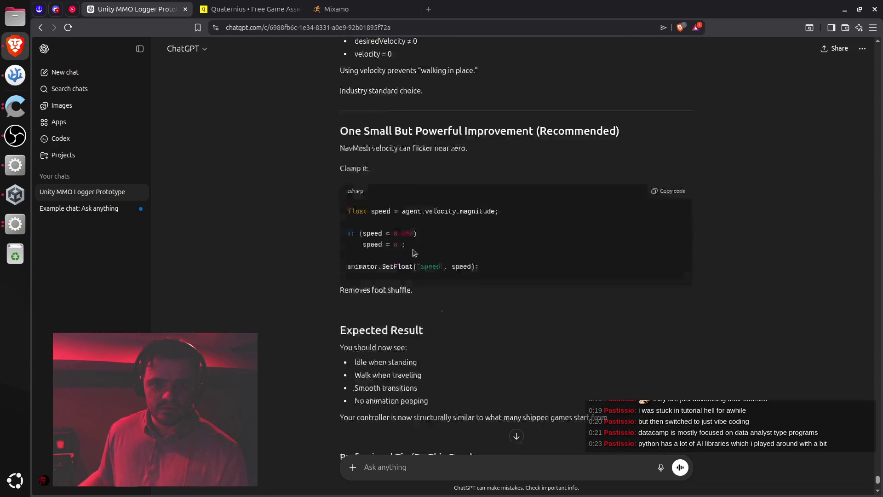
{"action": "scroll", "coordinate": [414, 253], "scroll_direction": "down", "scroll_amount": 7}
{"action": "left_click", "coordinate": [11, 223]}
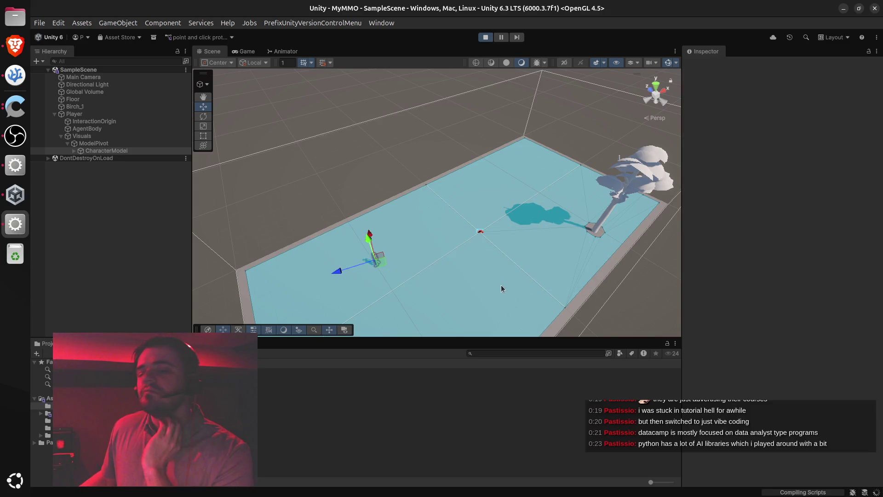
Show System Monitor's Resources graphs in a window on the right side of the screen.
{"action": "key", "text": "super"}
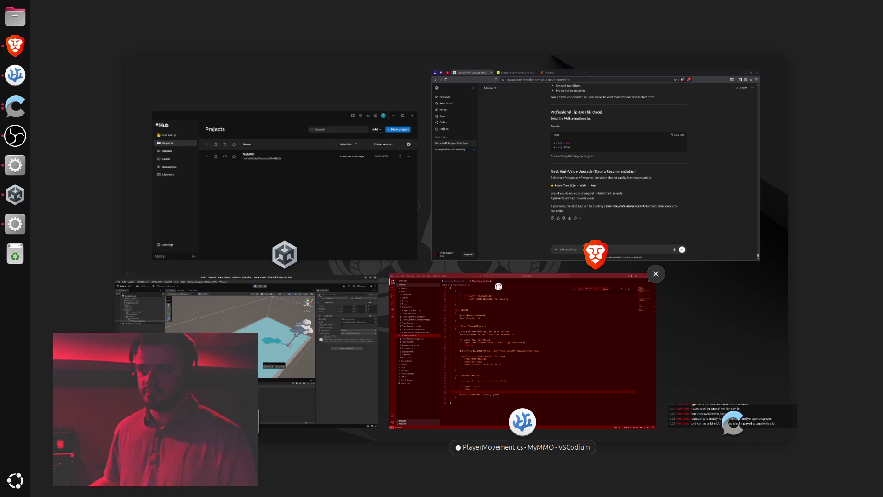
{"action": "key", "text": "Escape"}
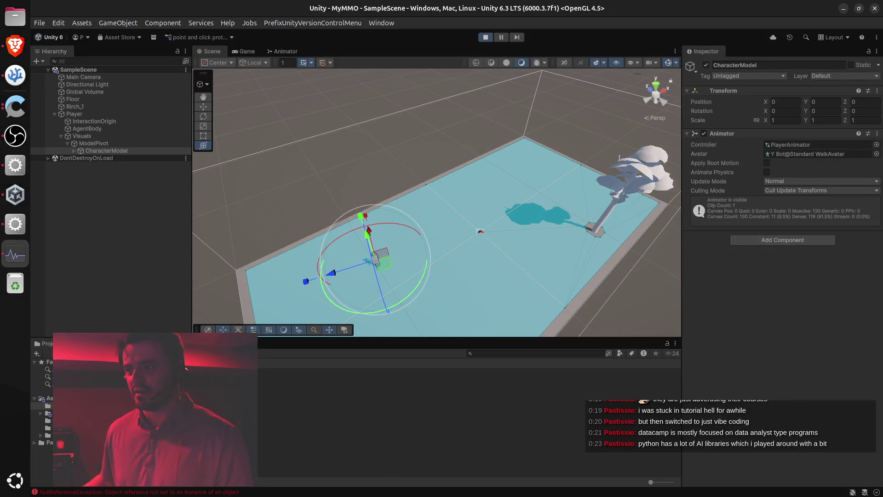
{"action": "mouse_move", "coordinate": [322, 38]}
{"action": "left_mouse_down"}
{"action": "mouse_move", "coordinate": [362, 24]}
{"action": "mouse_move", "coordinate": [503, 26]}
{"action": "mouse_move", "coordinate": [879, 158]}
{"action": "mouse_move", "coordinate": [541, 222]}
{"action": "mouse_move", "coordinate": [882, 230]}
{"action": "left_mouse_up"}
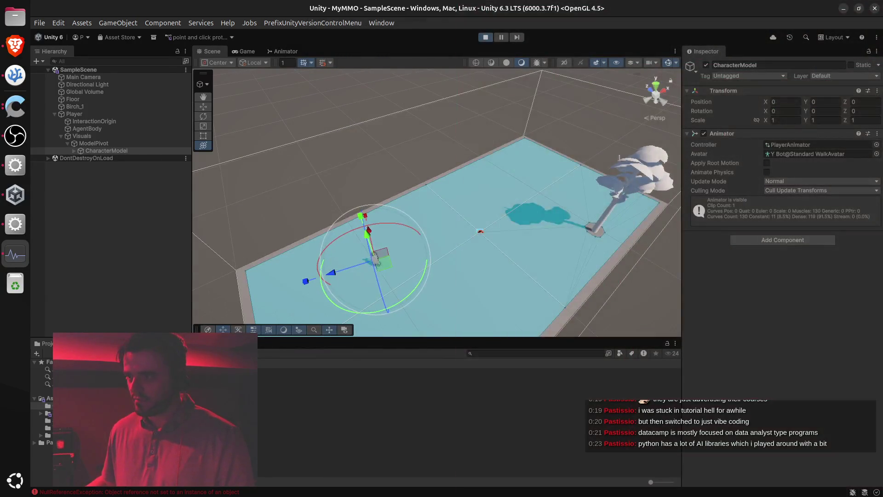
{"action": "key", "text": "super"}
{"action": "key", "text": "super"}
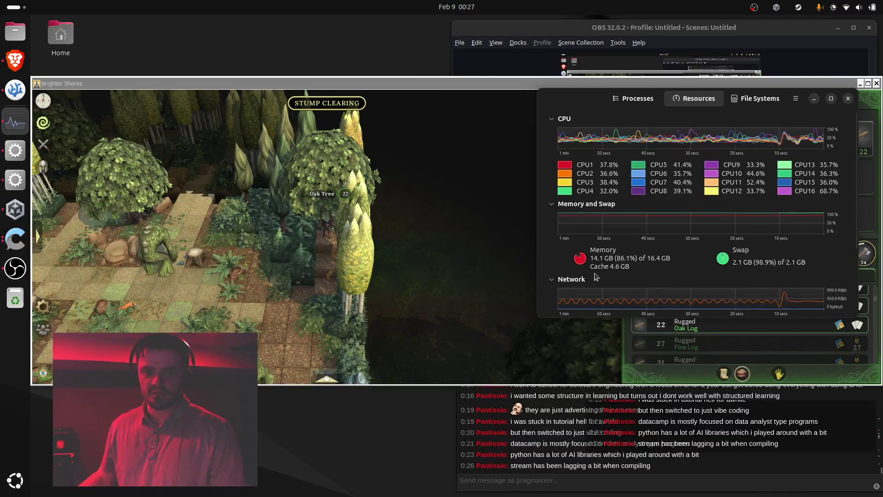
Search Activities for 'displa' to reach the Displays settings page.
{"action": "key", "text": "super"}
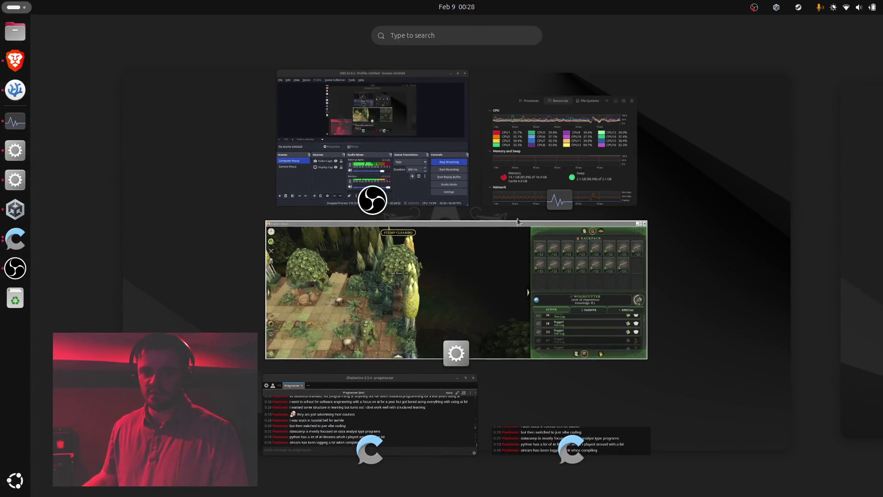
{"action": "left_click", "coordinate": [230, 182]}
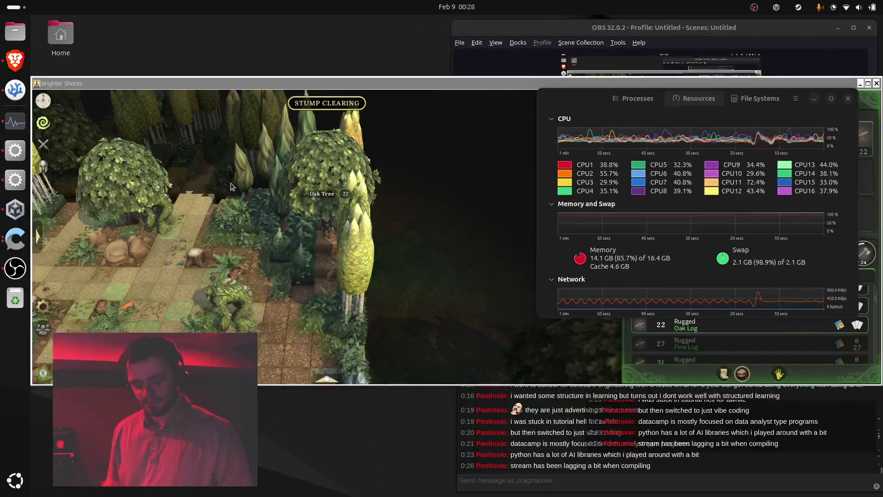
{"action": "key", "text": "super"}
{"action": "type", "text": "displa"}
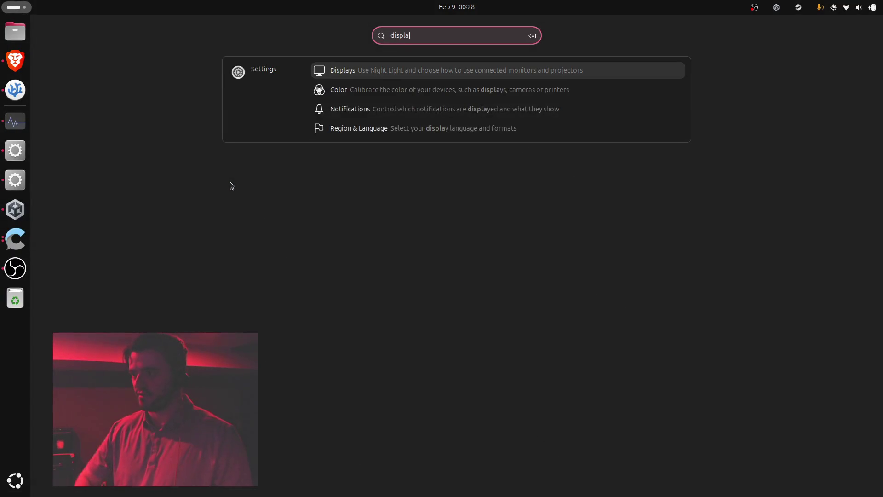
{"action": "left_click", "coordinate": [230, 182]}
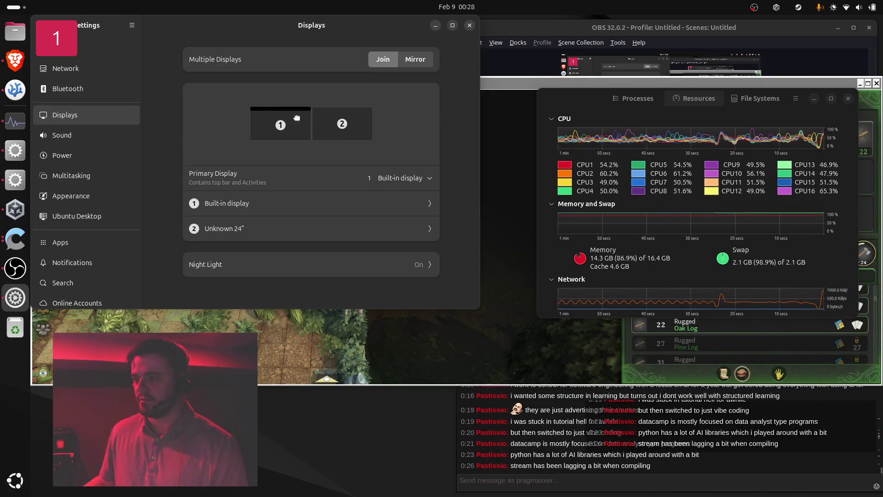
Place display 2 left of display 1, apply, and keep the new arrangement.
{"action": "left_click_drag", "start_coordinate": [343, 120], "coordinate": [215, 122]}
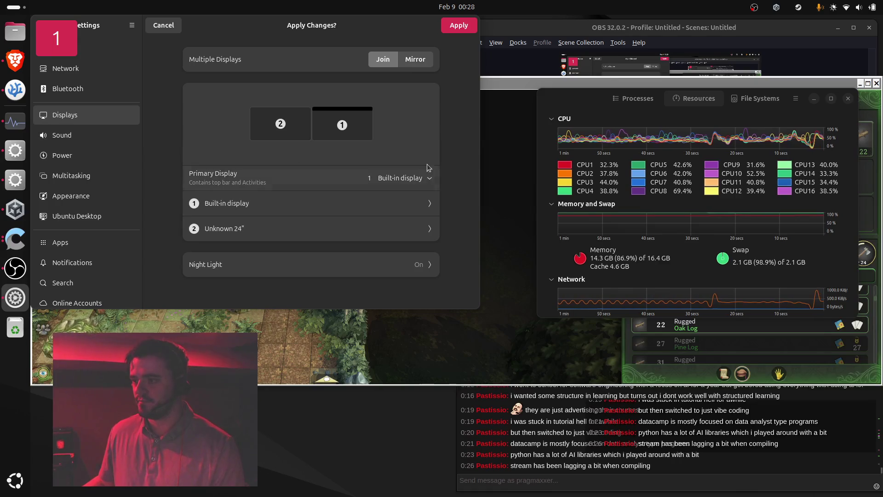
{"action": "left_click", "coordinate": [458, 28]}
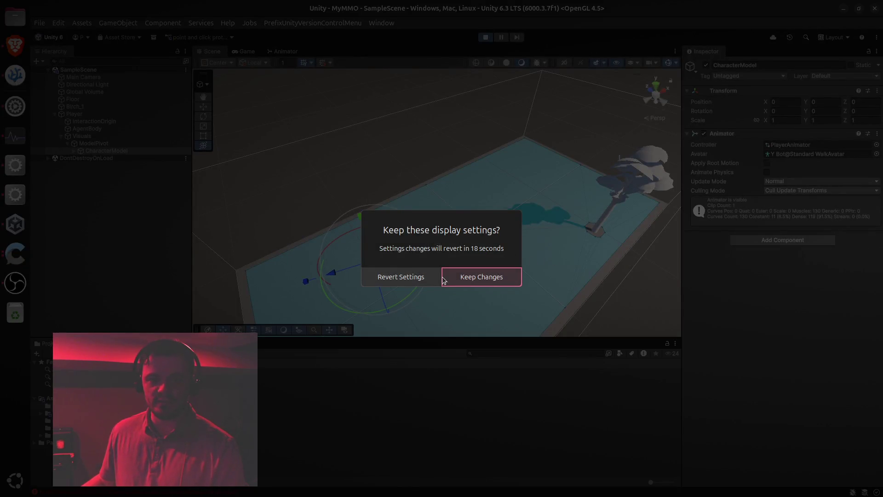
{"action": "left_click", "coordinate": [464, 277]}
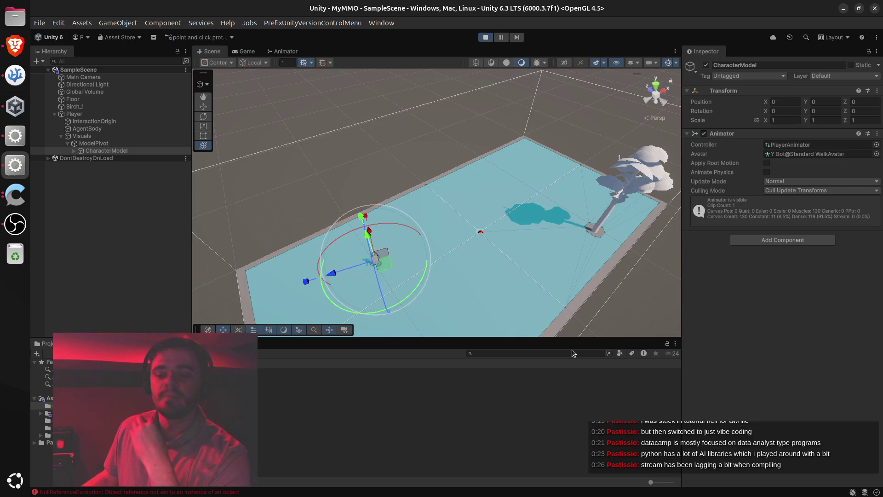
Check the Y Bot@Standard Walk Humanoid rig settings, then stop and restart play mode.
{"action": "left_click", "coordinate": [573, 377]}
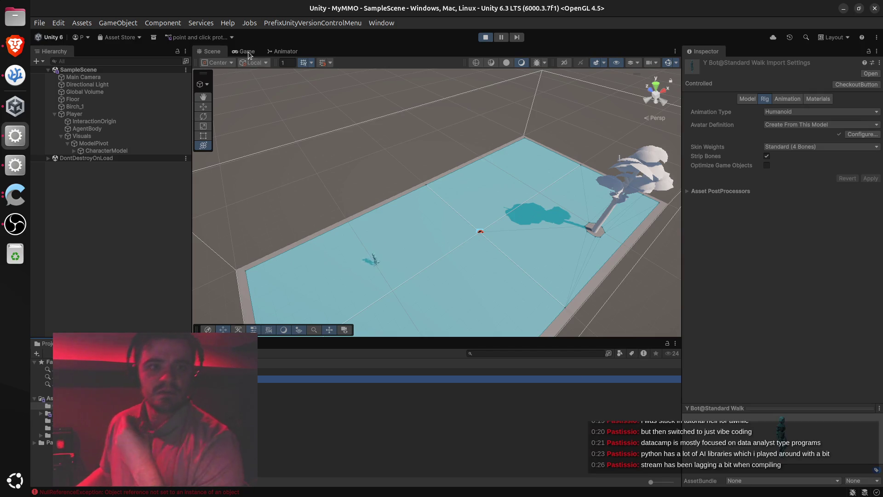
{"action": "left_click", "coordinate": [485, 37]}
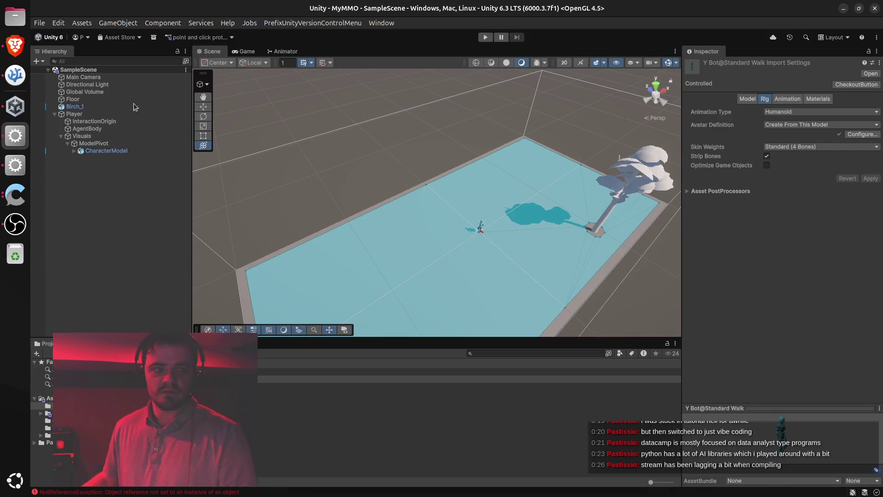
{"action": "left_click", "coordinate": [485, 38]}
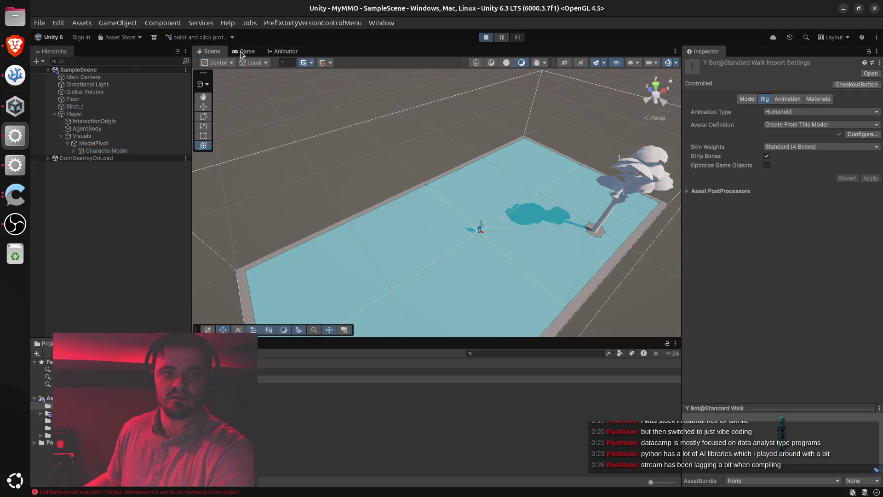
Walk the character to six clicked ground spots in the Game view, then stop play mode.
{"action": "left_click", "coordinate": [244, 52]}
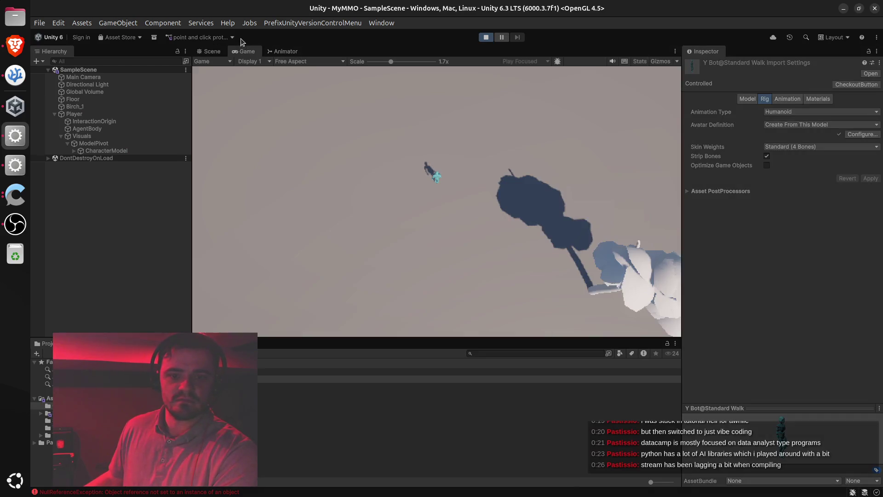
{"action": "left_click", "coordinate": [341, 245]}
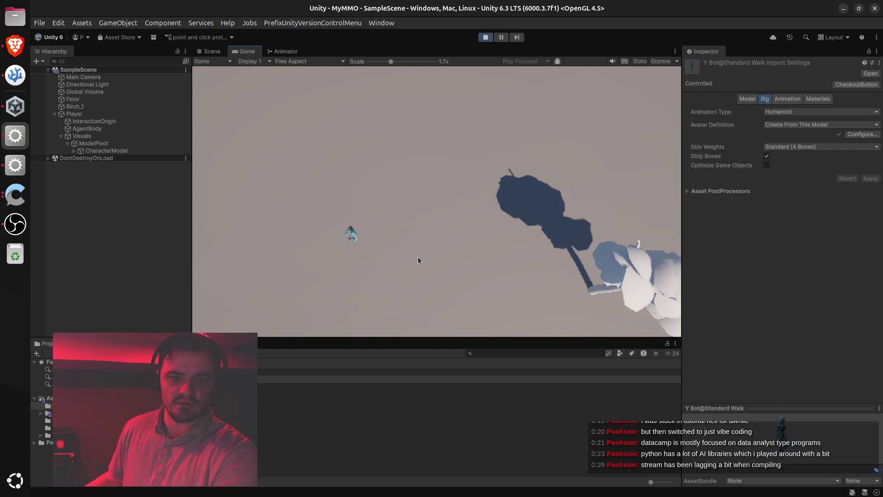
{"action": "left_click", "coordinate": [412, 186]}
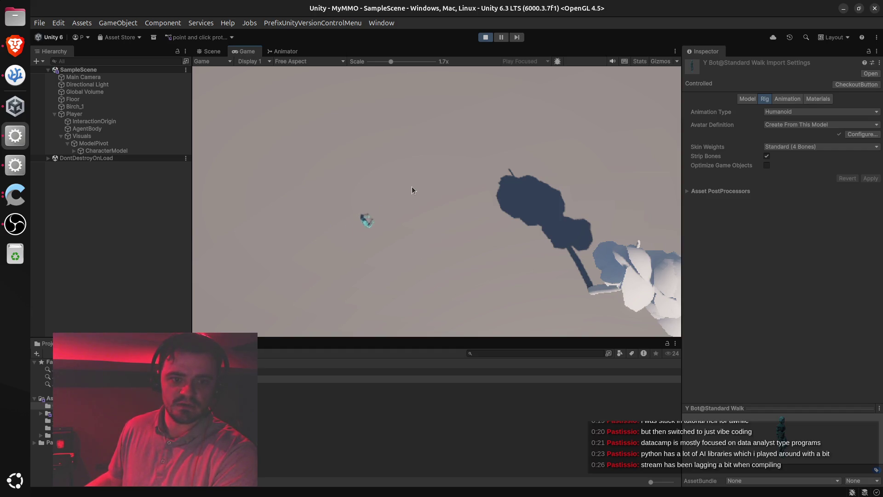
{"action": "left_click", "coordinate": [433, 227]}
{"action": "left_click", "coordinate": [443, 227]}
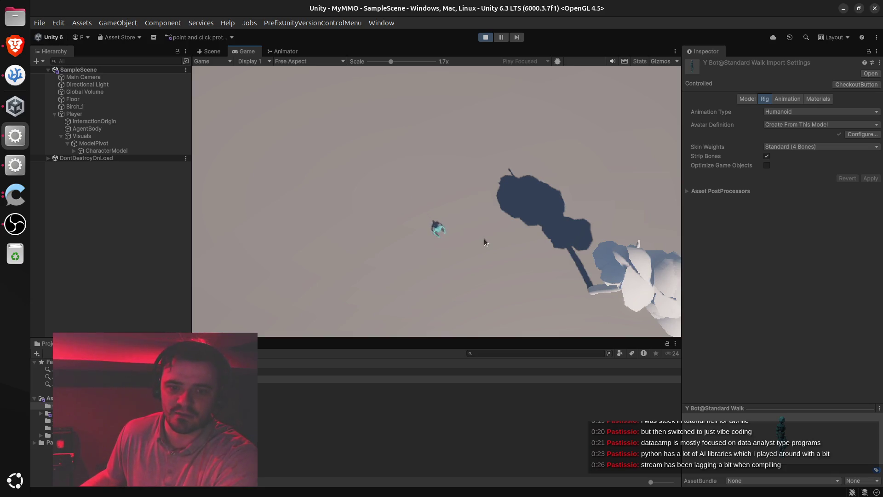
{"action": "left_click", "coordinate": [454, 174]}
{"action": "left_click", "coordinate": [441, 215]}
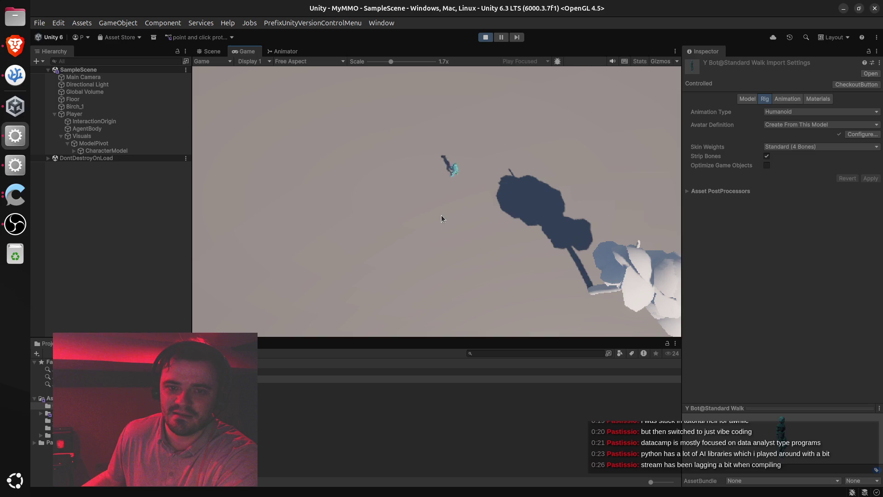
{"action": "left_click", "coordinate": [485, 37]}
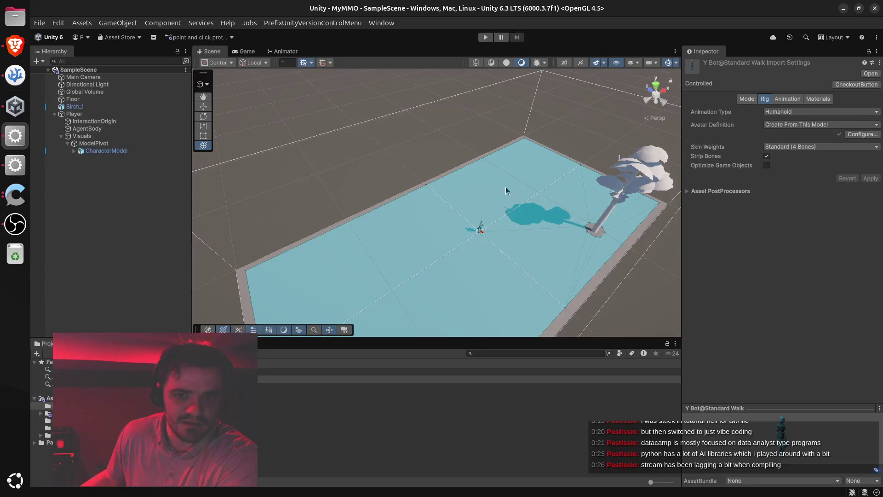
Select CharacterModel and open its PlayerAnimator controller's state graph.
{"action": "left_click", "coordinate": [106, 154]}
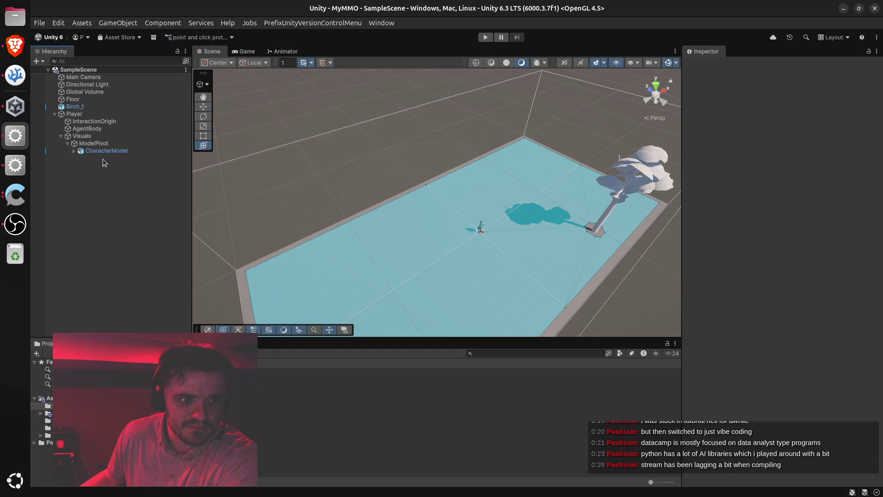
{"action": "left_click", "coordinate": [94, 154]}
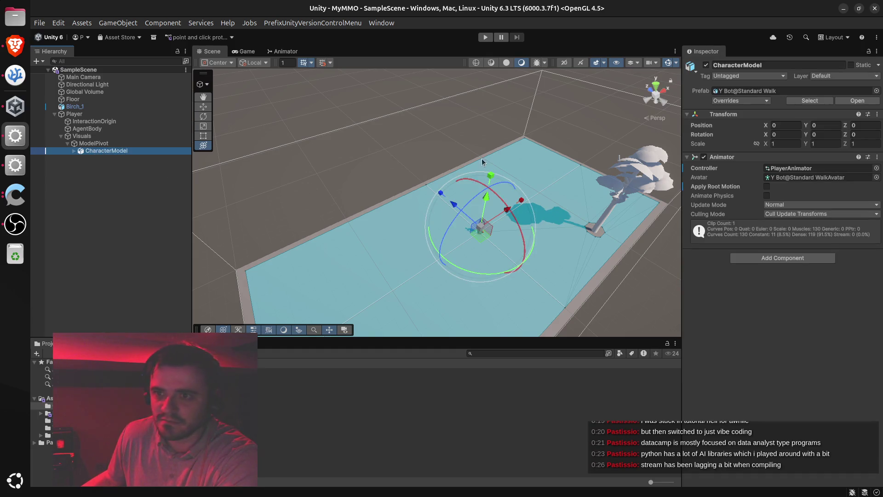
{"action": "left_click", "coordinate": [809, 168]}
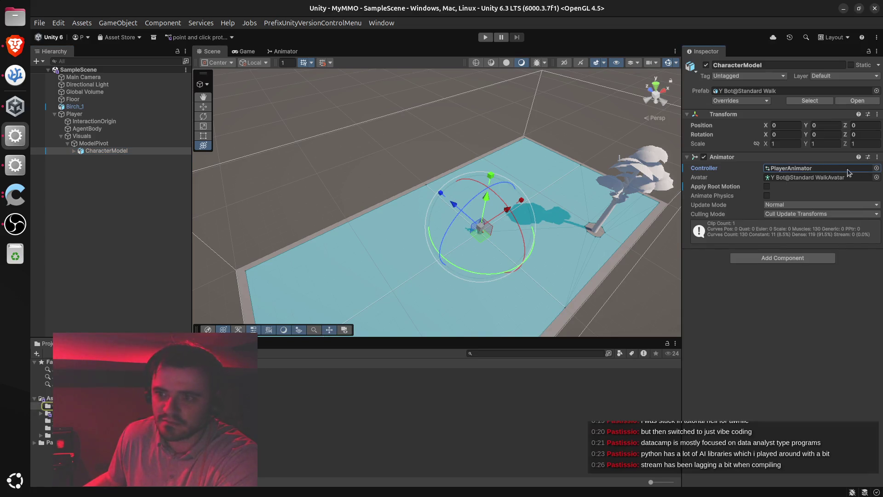
{"action": "left_click", "coordinate": [877, 168]}
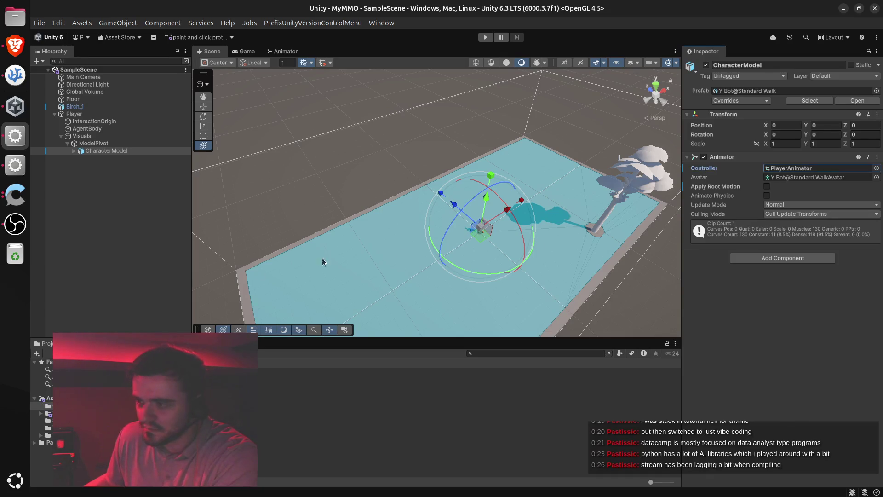
{"action": "double_click", "coordinate": [819, 168]}
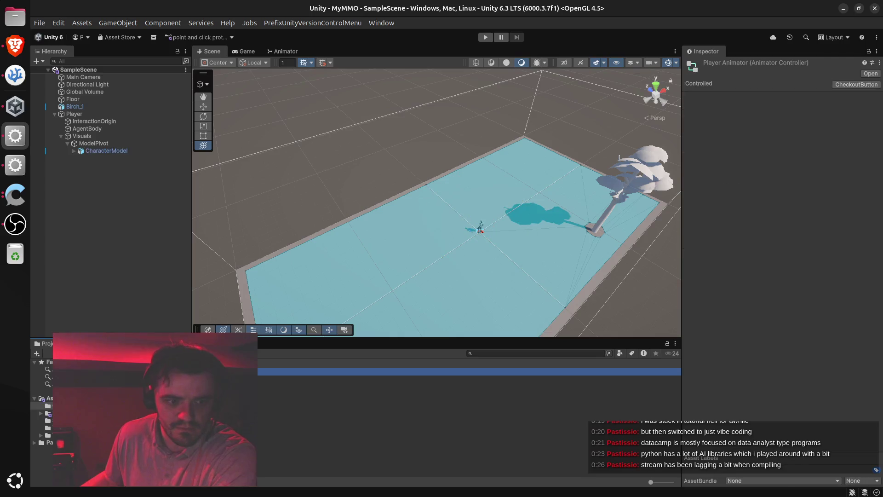
Assign the Standard Walk clip as the Standard Walk state's Motion.
{"action": "left_click", "coordinate": [452, 173]}
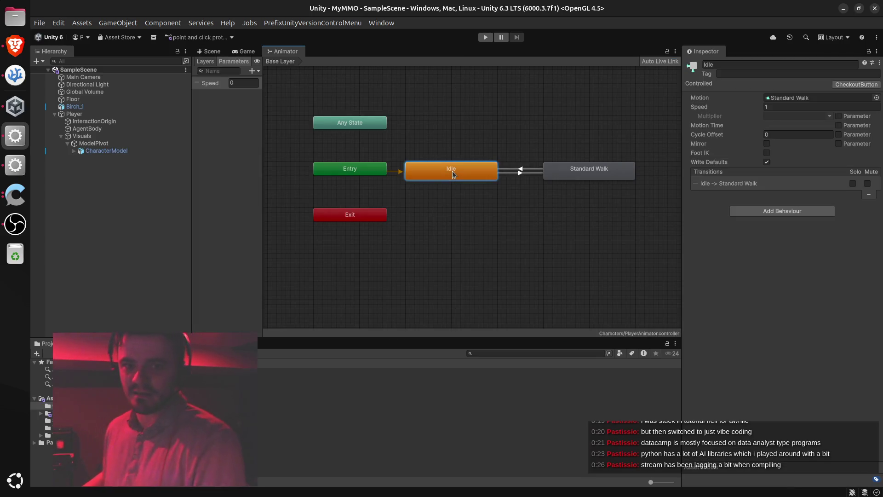
{"action": "left_click", "coordinate": [587, 170]}
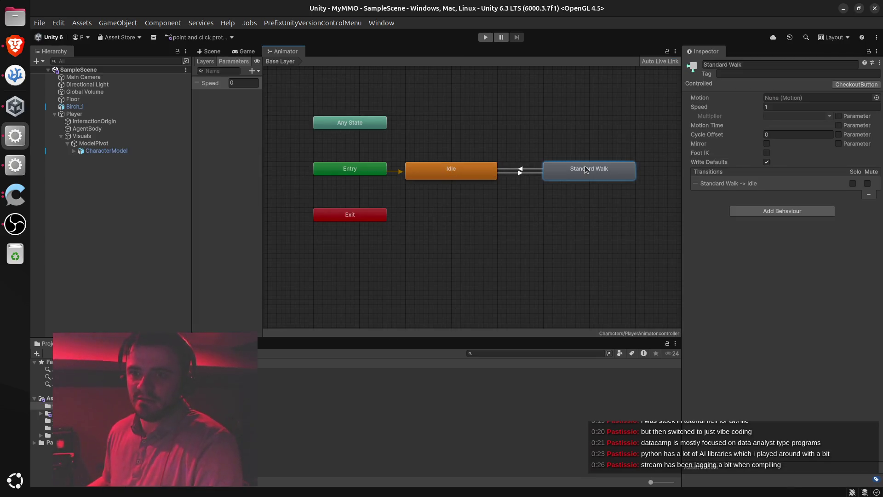
{"action": "left_click", "coordinate": [466, 176]}
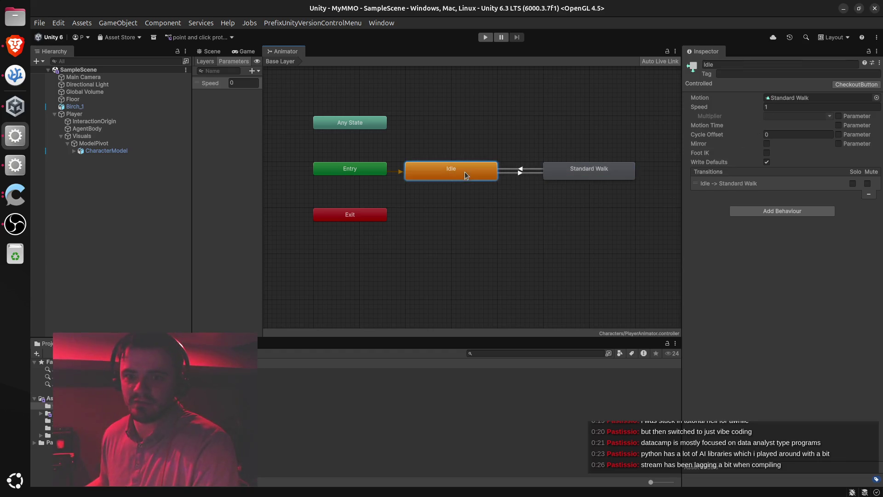
{"action": "left_click", "coordinate": [567, 172]}
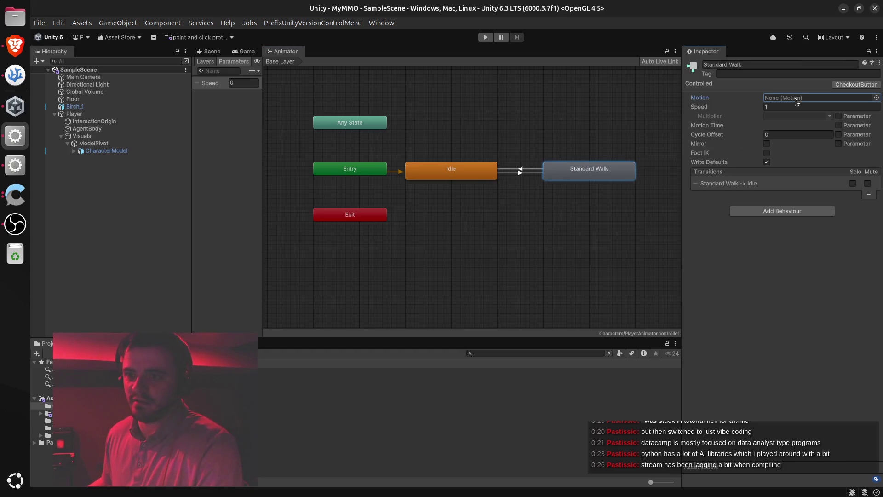
{"action": "left_click", "coordinate": [876, 97]}
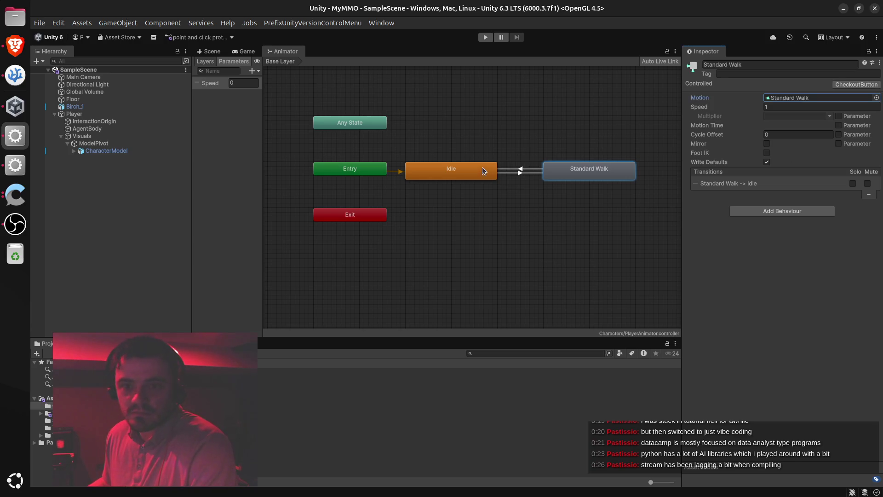
Clear the Idle state's Motion so it plays nothing, then start play mode.
{"action": "left_click", "coordinate": [460, 179]}
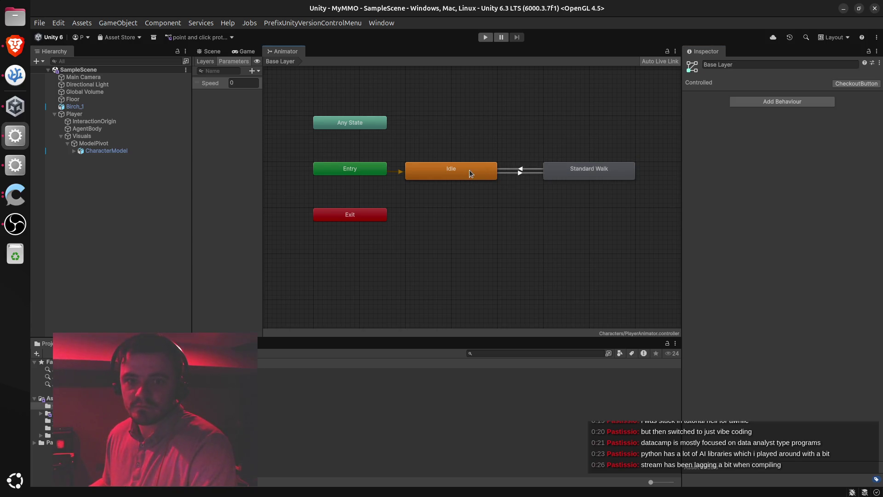
{"action": "left_click", "coordinate": [470, 170]}
{"action": "left_click", "coordinate": [857, 101]}
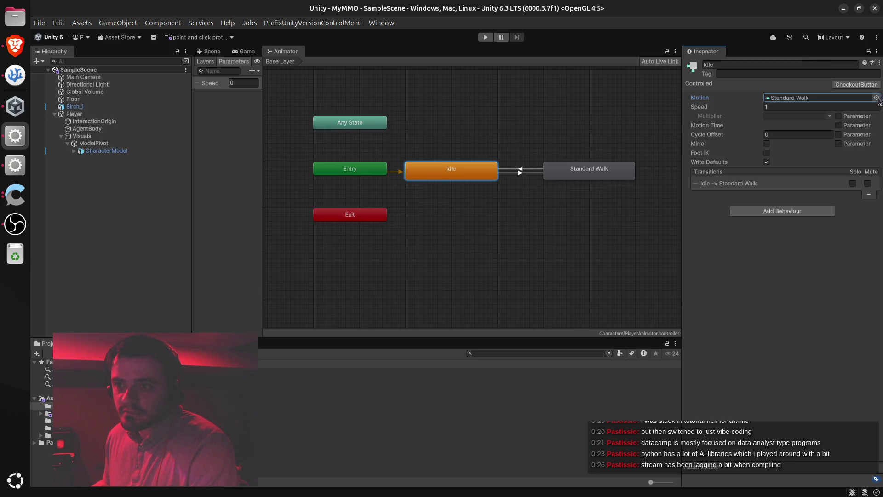
{"action": "key", "text": "Delete"}
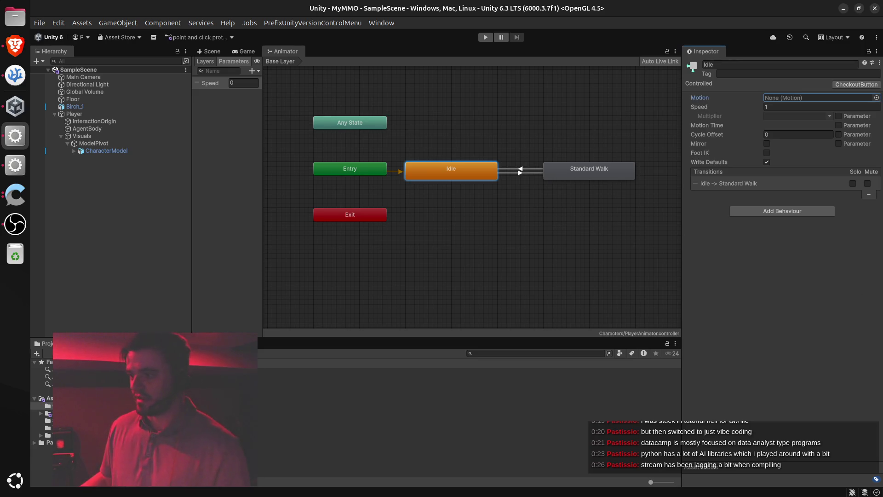
{"action": "key", "text": "alt+Tab"}
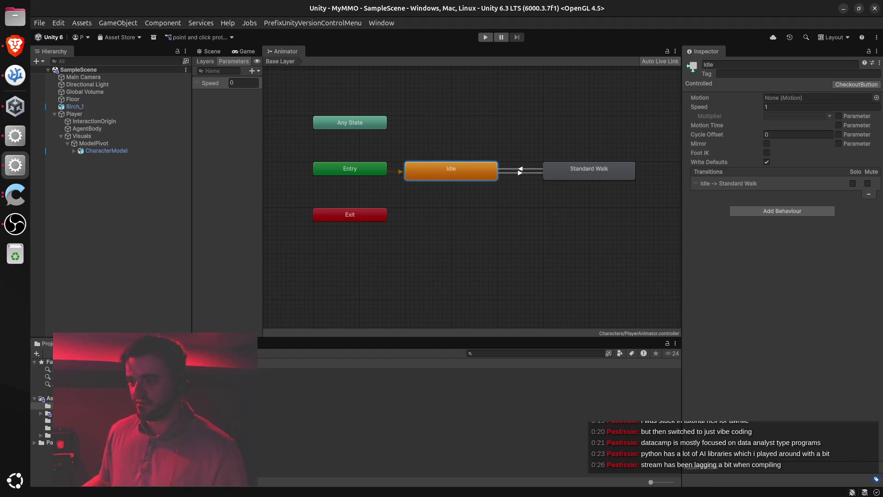
{"action": "left_click", "coordinate": [430, 262]}
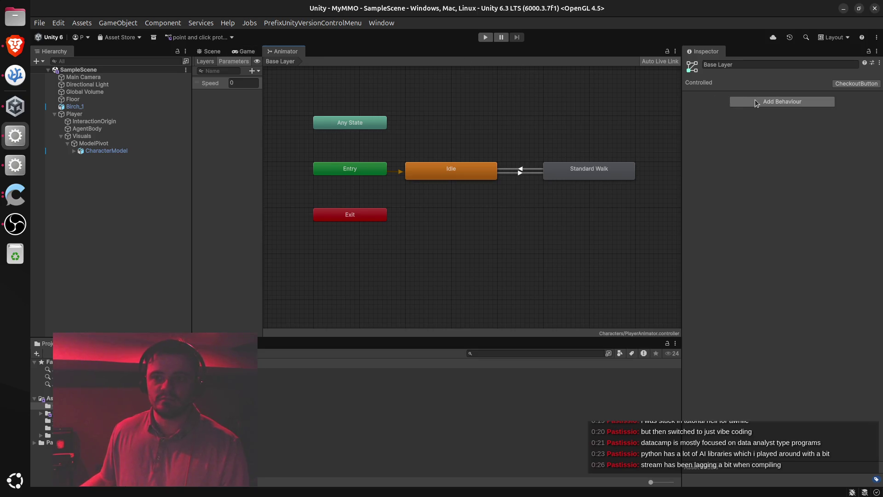
{"action": "left_click", "coordinate": [486, 37]}
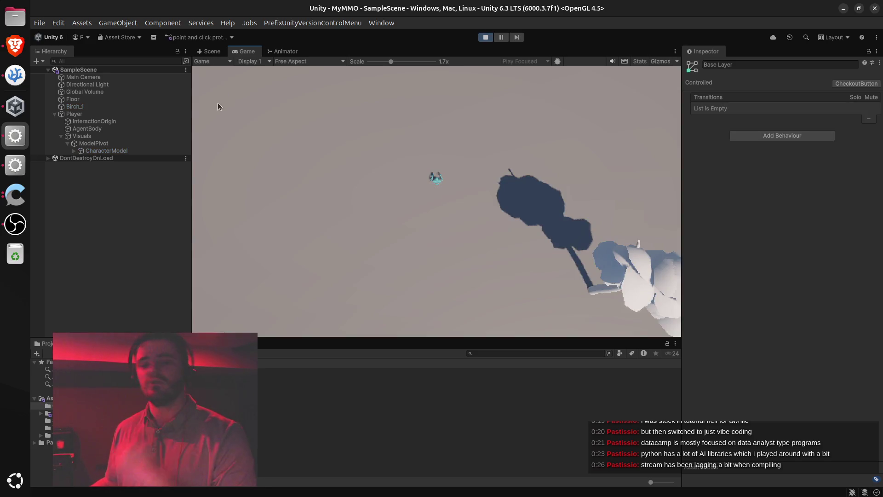
Walk the character to two clicked ground spots, then switch to ChatGPT in Brave.
{"action": "left_click", "coordinate": [329, 253]}
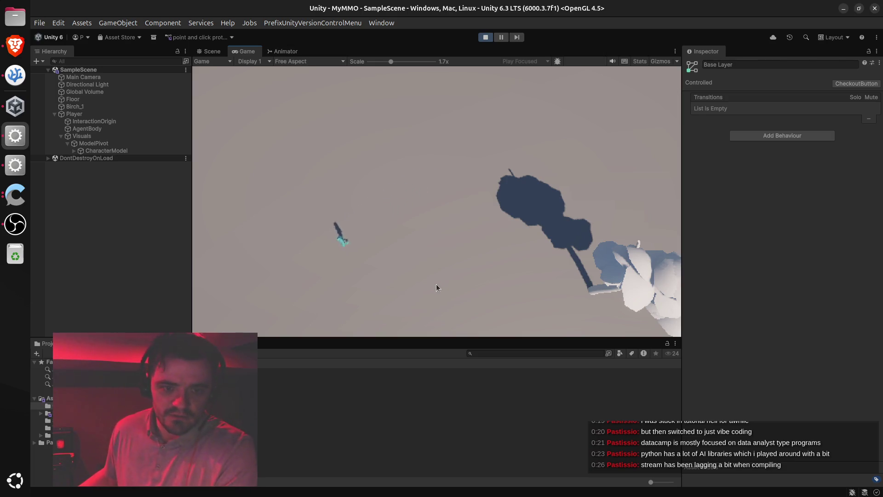
{"action": "left_click", "coordinate": [426, 212]}
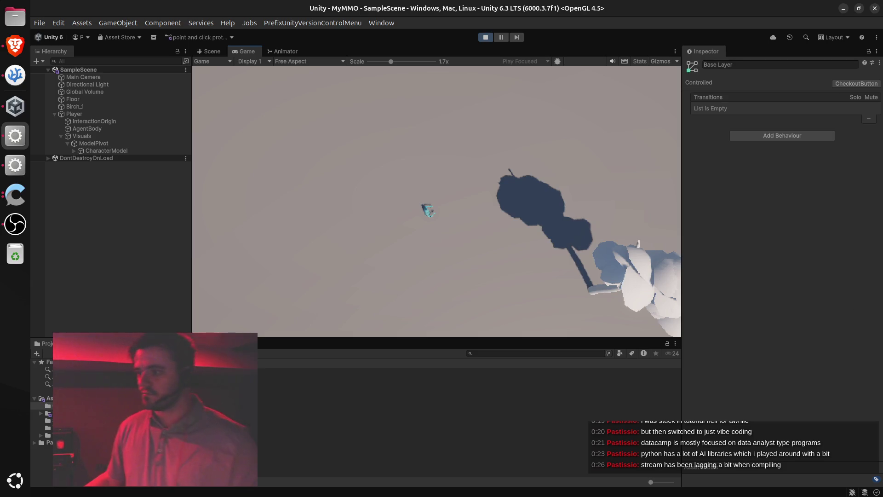
{"action": "left_click", "coordinate": [18, 46]}
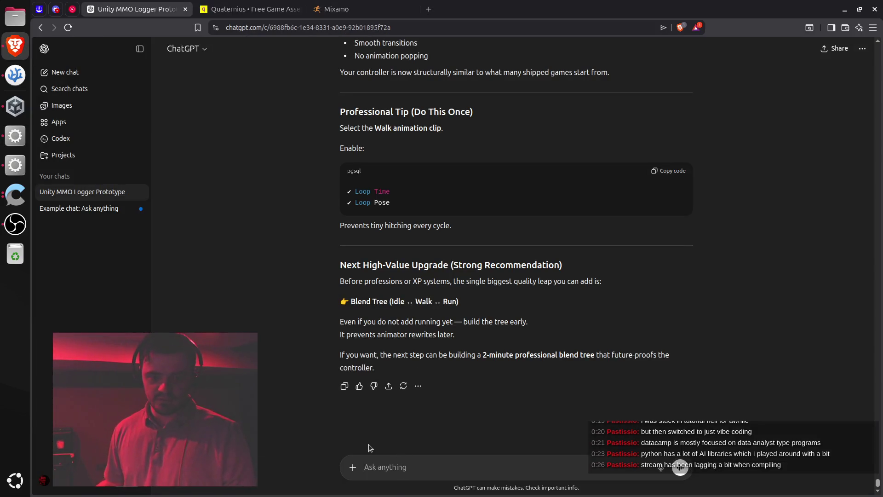
Ask ChatGPT whether a Mixamo idle animation can be downloaded without the character, and read the export advice.
{"action": "type", "text": "sweet t"}
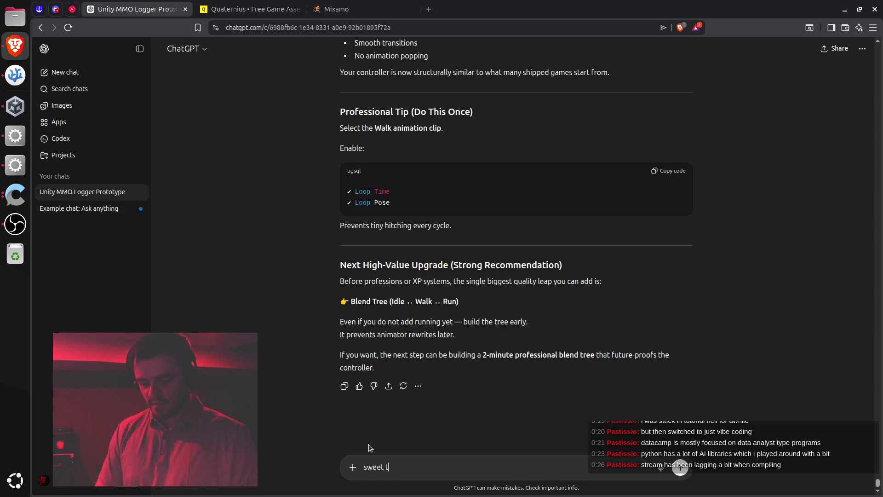
{"action": "type", "text": "his works pe"}
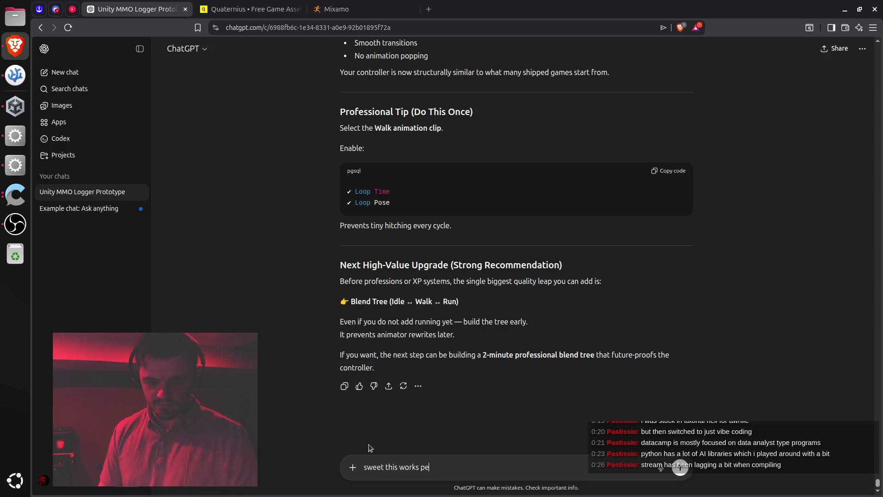
{"action": "type", "text": "rfectly, let's get an idle animation going here, can I just download one from mixamo and exclude the character model?"}
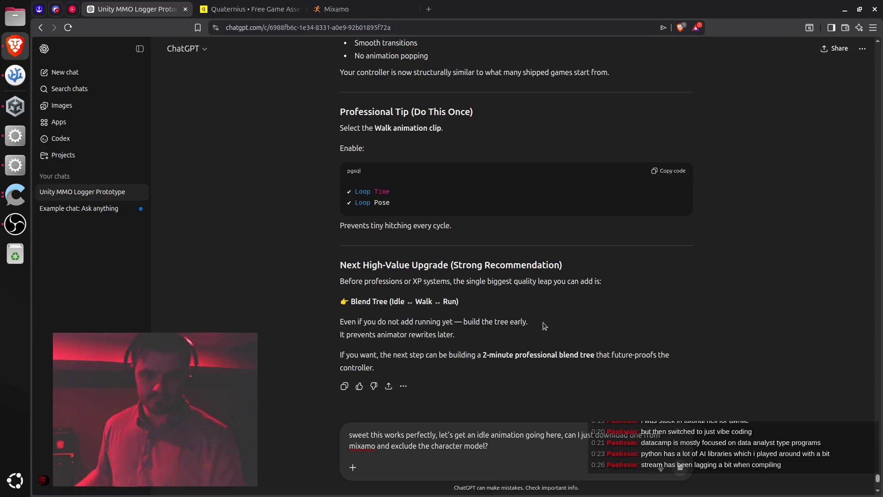
{"action": "key", "text": "Return"}
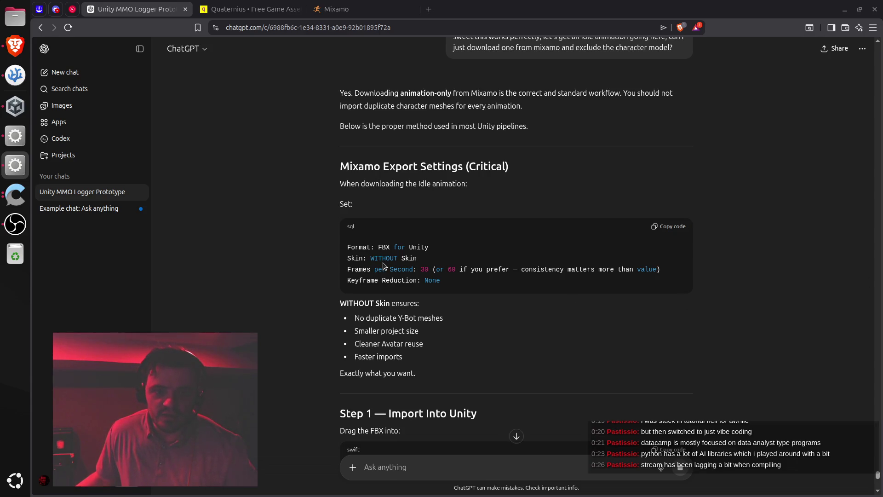
{"action": "left_click", "coordinate": [484, 306]}
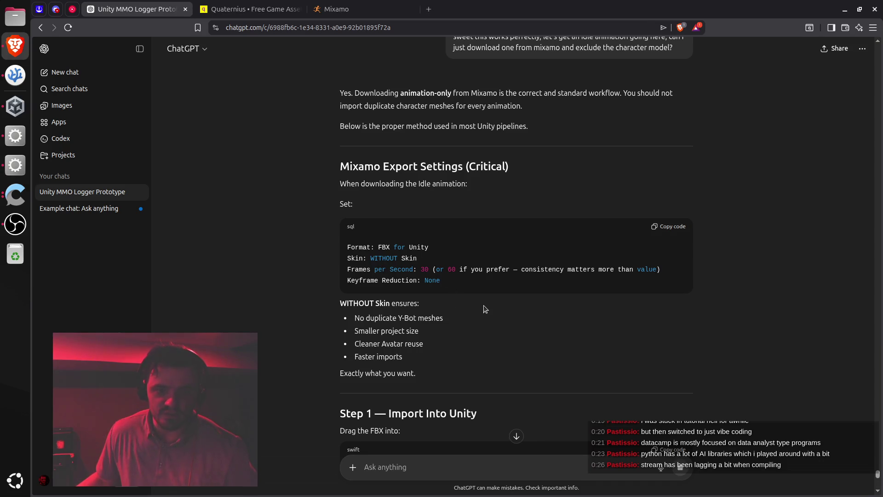
{"action": "scroll", "coordinate": [484, 305], "scroll_direction": "down", "scroll_amount": 2}
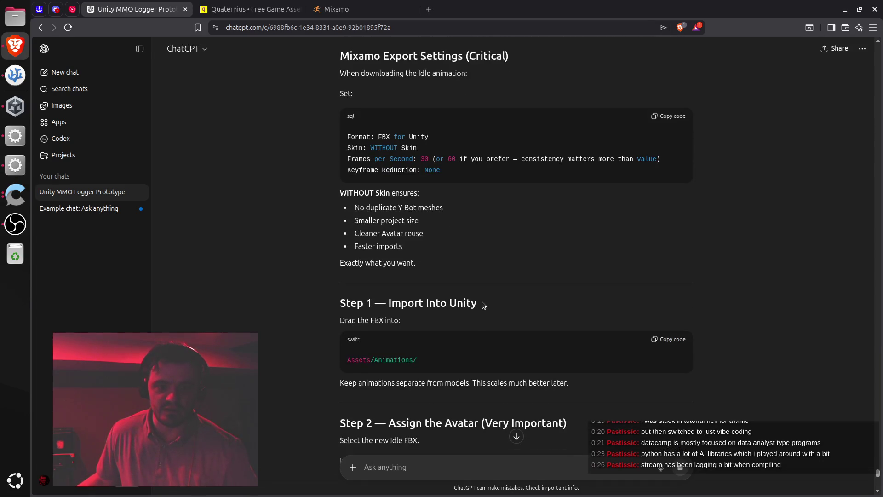
{"action": "scroll", "coordinate": [482, 302], "scroll_direction": "up", "scroll_amount": 2}
{"action": "left_click", "coordinate": [337, 9]}
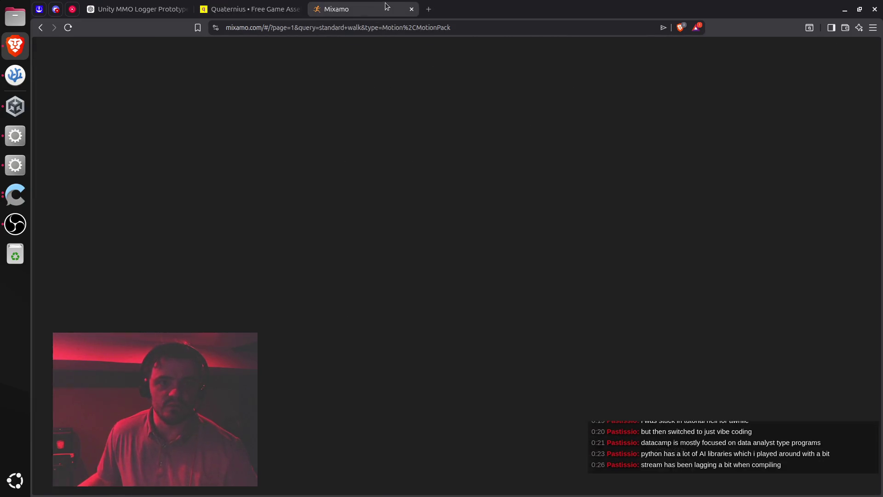
Search Mixamo for 'idle' and preview the first Idle animation on Y Bot.
{"action": "double_click", "coordinate": [132, 69]}
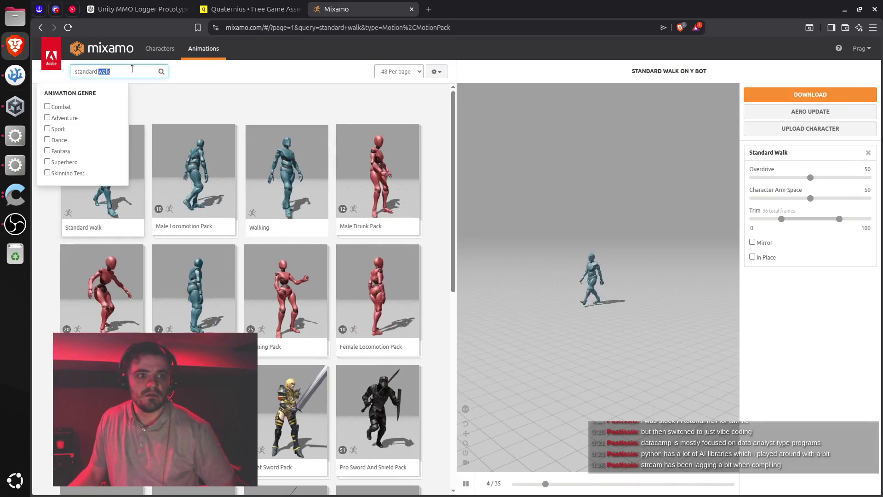
{"action": "key", "text": "ctrl+a"}
{"action": "type", "text": "idle"}
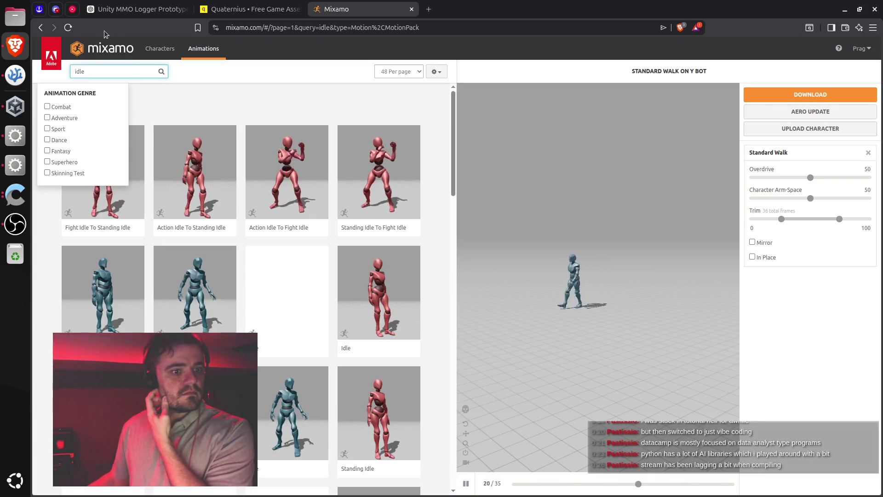
{"action": "left_click", "coordinate": [194, 288]}
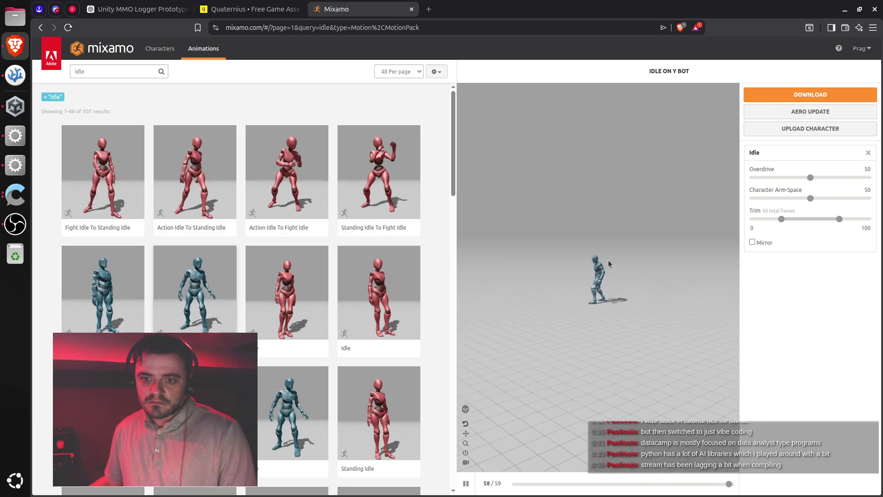
{"action": "scroll", "coordinate": [566, 334], "scroll_direction": "up", "scroll_amount": 5}
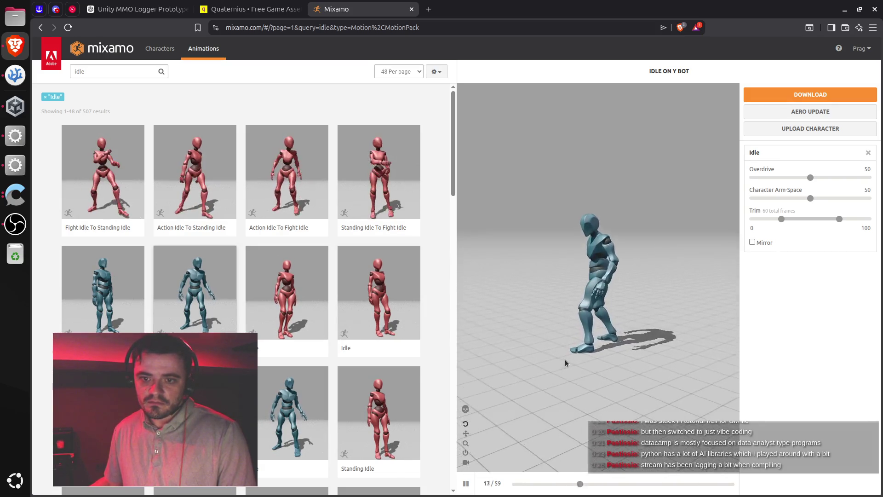
{"action": "mouse_move", "coordinate": [565, 360]}
{"action": "left_mouse_down"}
{"action": "mouse_move", "coordinate": [608, 355]}
{"action": "mouse_move", "coordinate": [654, 372]}
{"action": "left_mouse_up"}
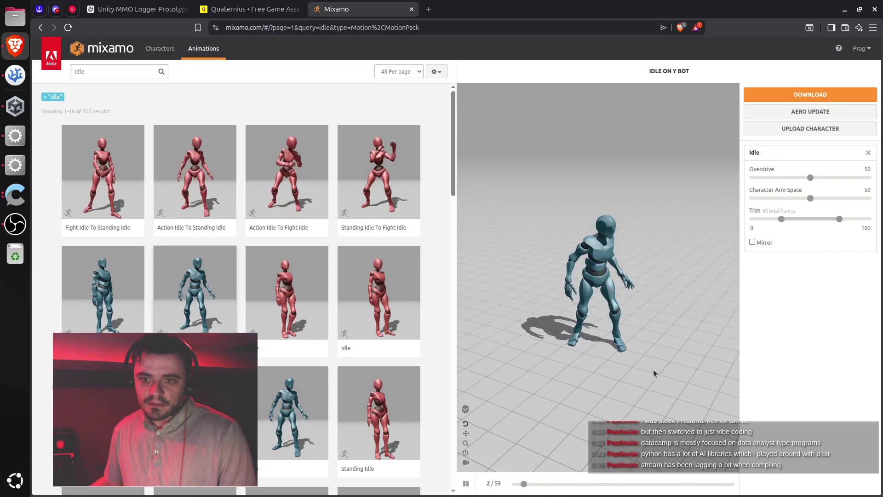
Preview another Idle, then Breathing Idle and Neutral Idle on Y Bot.
{"action": "left_click", "coordinate": [109, 290]}
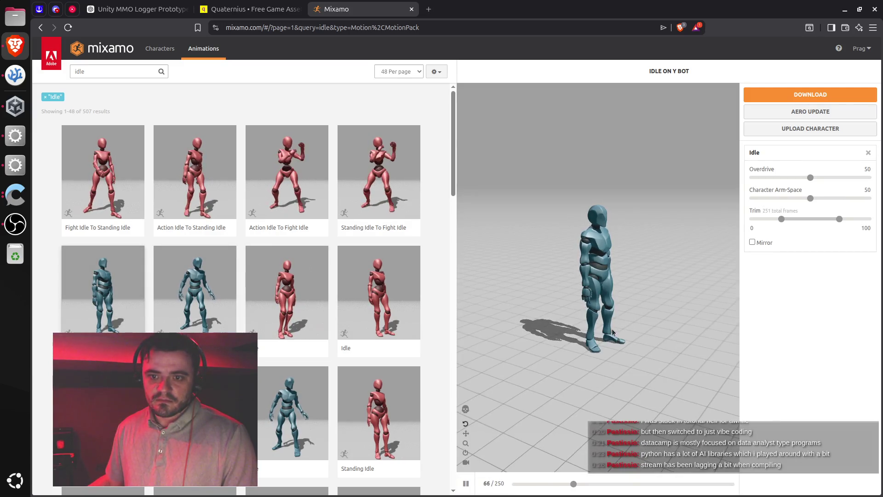
{"action": "mouse_move", "coordinate": [615, 324]}
{"action": "left_mouse_down"}
{"action": "mouse_move", "coordinate": [601, 371]}
{"action": "mouse_move", "coordinate": [571, 354]}
{"action": "left_mouse_up"}
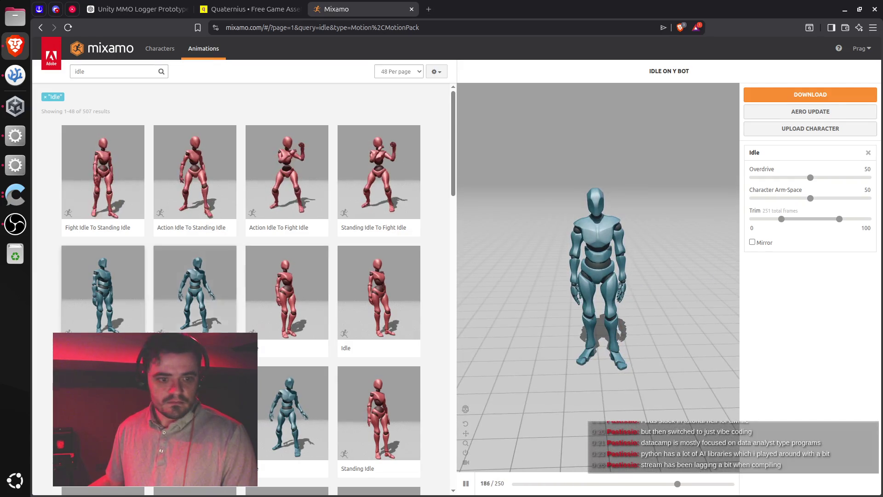
{"action": "scroll", "coordinate": [100, 240], "scroll_direction": "down", "scroll_amount": 4}
{"action": "left_click", "coordinate": [101, 239]}
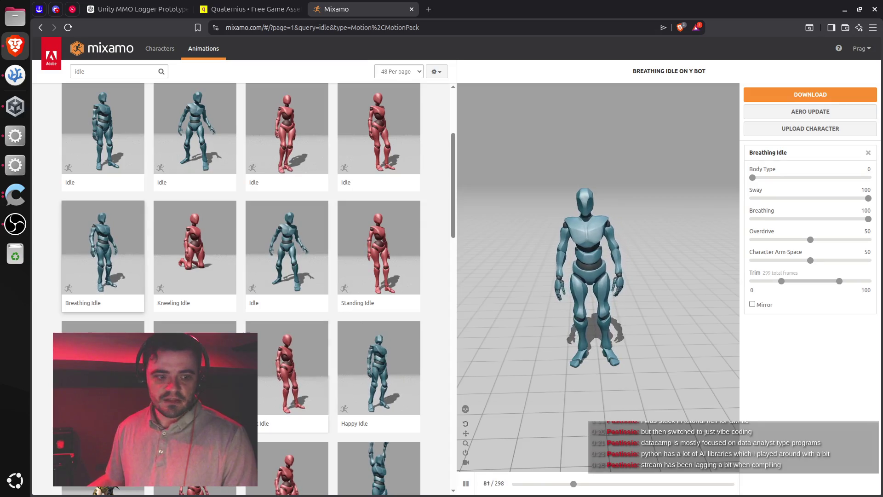
{"action": "scroll", "coordinate": [242, 289], "scroll_direction": "down", "scroll_amount": 2}
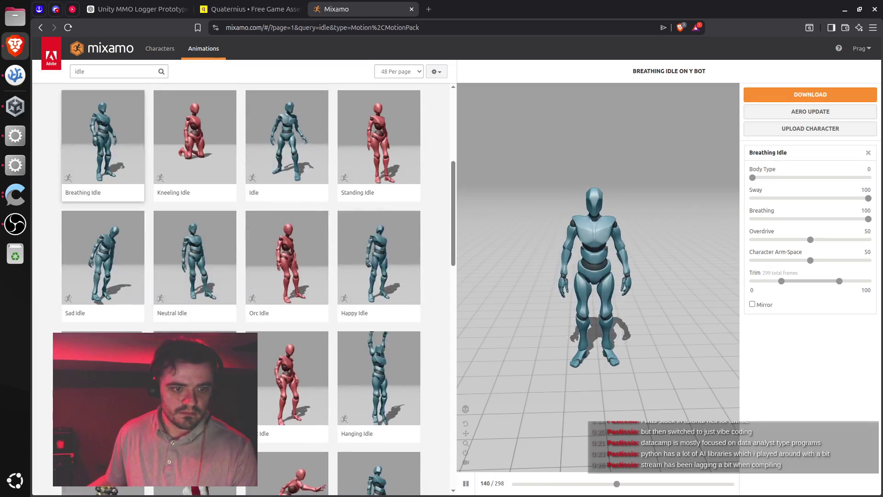
{"action": "left_click", "coordinate": [208, 258]}
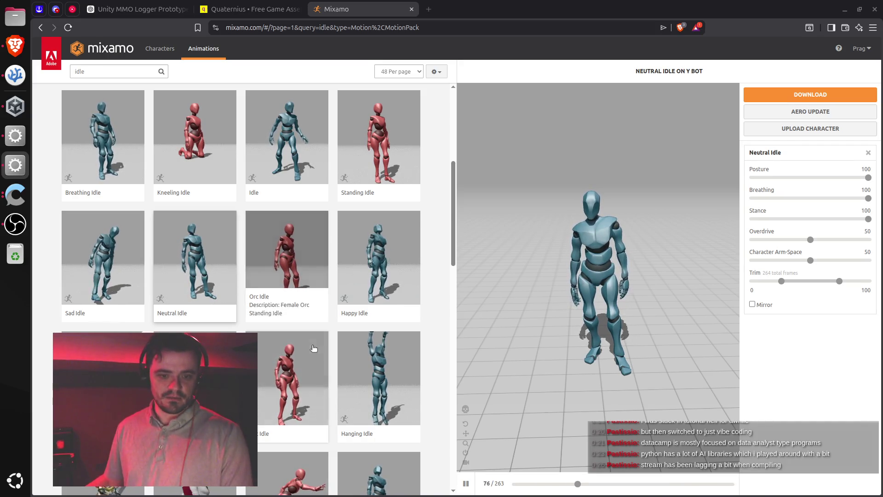
Compare Hanging Idle and Warrior Idle, then settle back on Breathing Idle.
{"action": "left_click", "coordinate": [389, 363]}
{"action": "scroll", "coordinate": [294, 341], "scroll_direction": "down", "scroll_amount": 6}
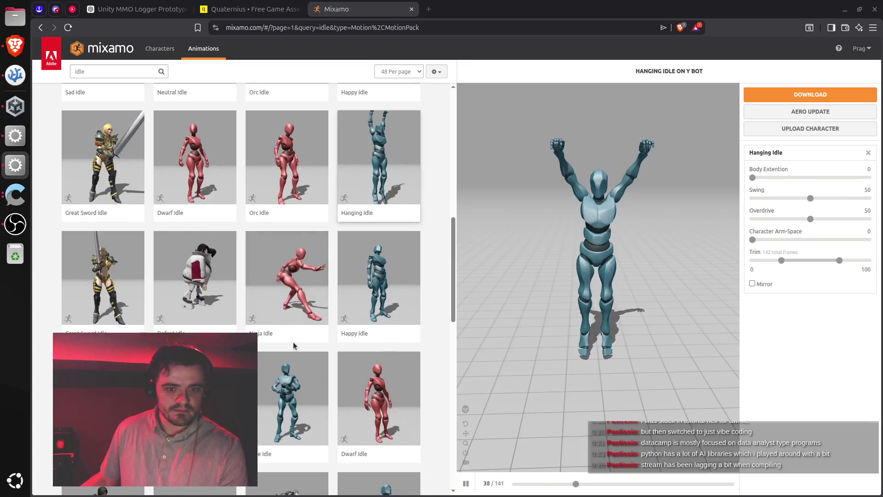
{"action": "scroll", "coordinate": [294, 304], "scroll_direction": "down", "scroll_amount": 4}
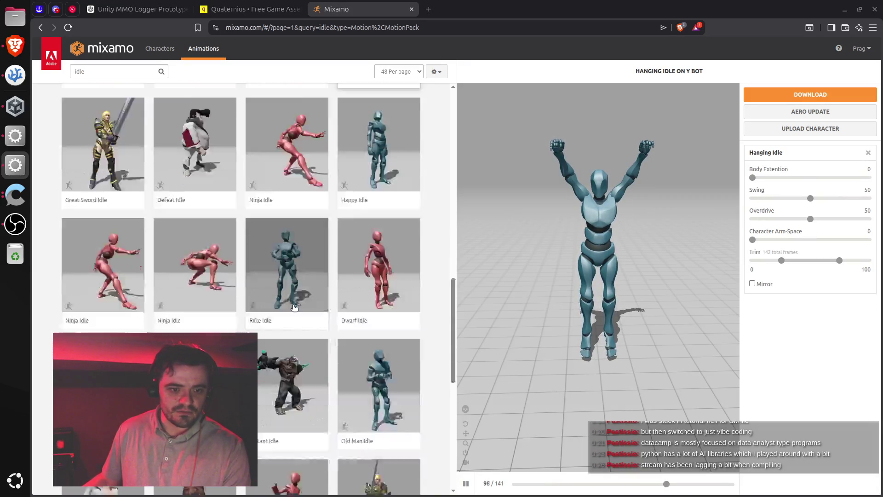
{"action": "scroll", "coordinate": [327, 303], "scroll_direction": "down", "scroll_amount": 5}
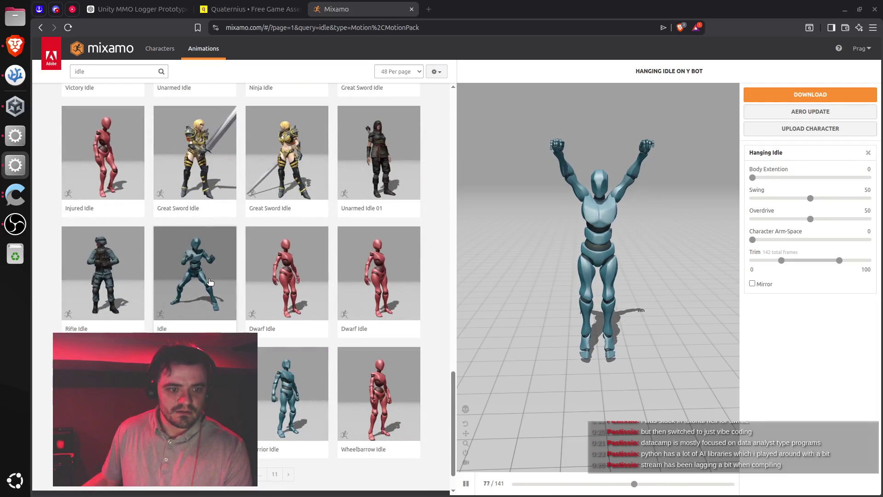
{"action": "left_click", "coordinate": [290, 396]}
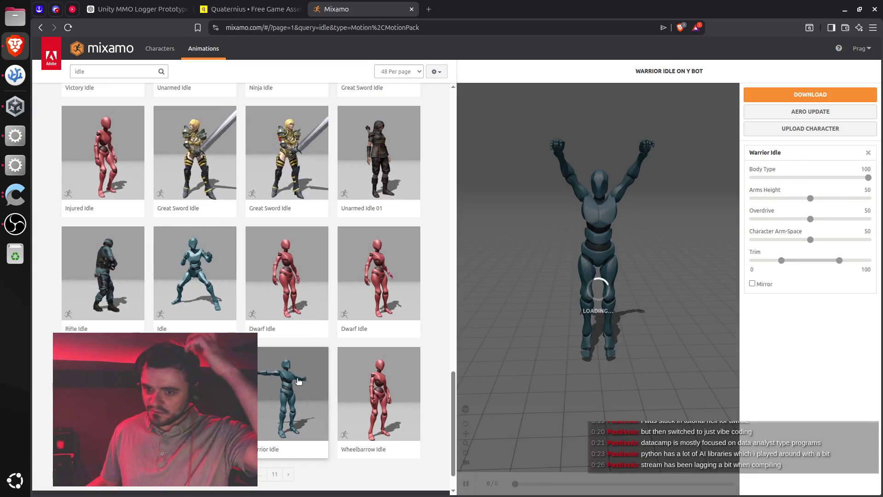
{"action": "scroll", "coordinate": [206, 332], "scroll_direction": "up", "scroll_amount": 20}
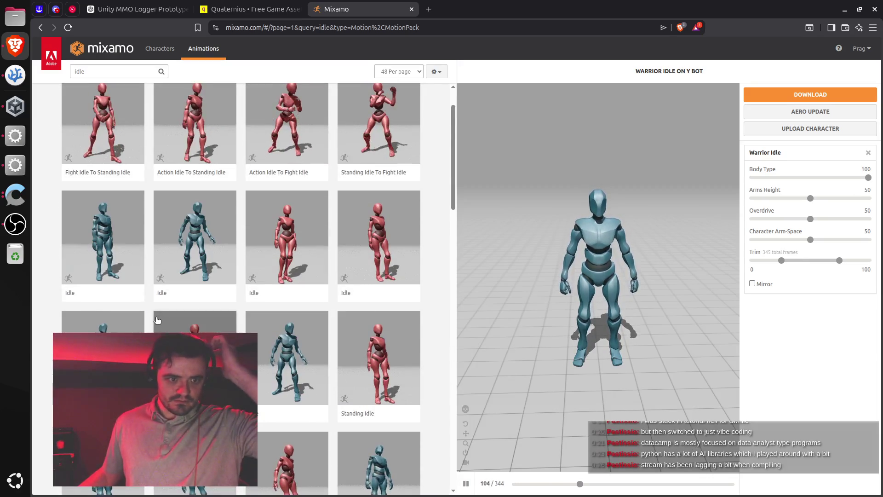
{"action": "scroll", "coordinate": [158, 320], "scroll_direction": "up", "scroll_amount": 2}
{"action": "scroll", "coordinate": [108, 306], "scroll_direction": "down", "scroll_amount": 3}
{"action": "left_click", "coordinate": [110, 306]}
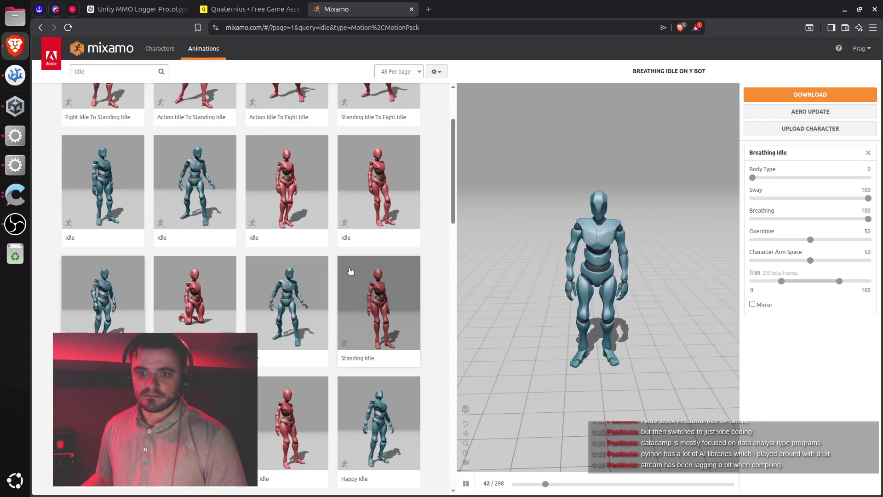
{"action": "left_click", "coordinate": [16, 164]}
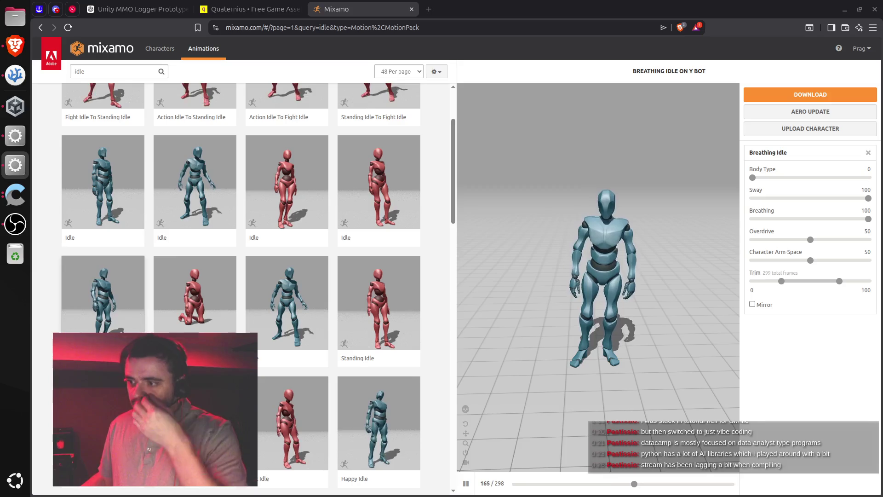
Set the Breathing Idle download's Skin option to Without Skin, then cancel without downloading.
{"action": "left_click", "coordinate": [828, 96]}
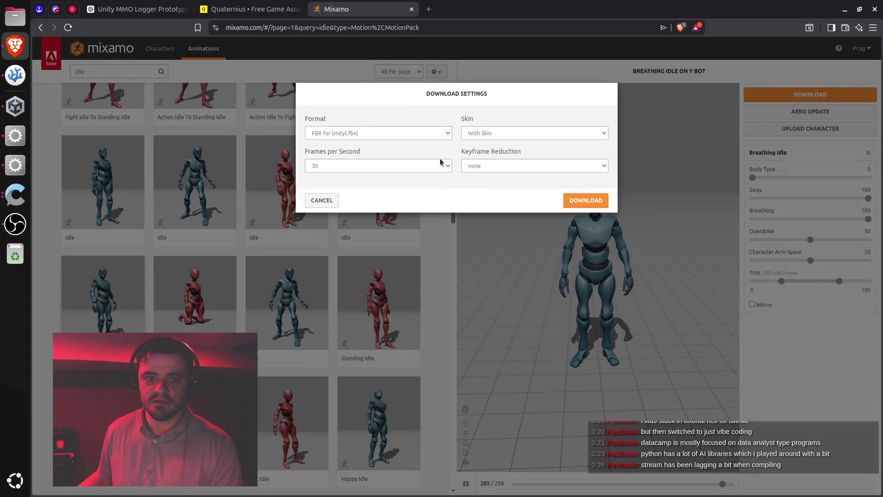
{"action": "left_click", "coordinate": [512, 133]}
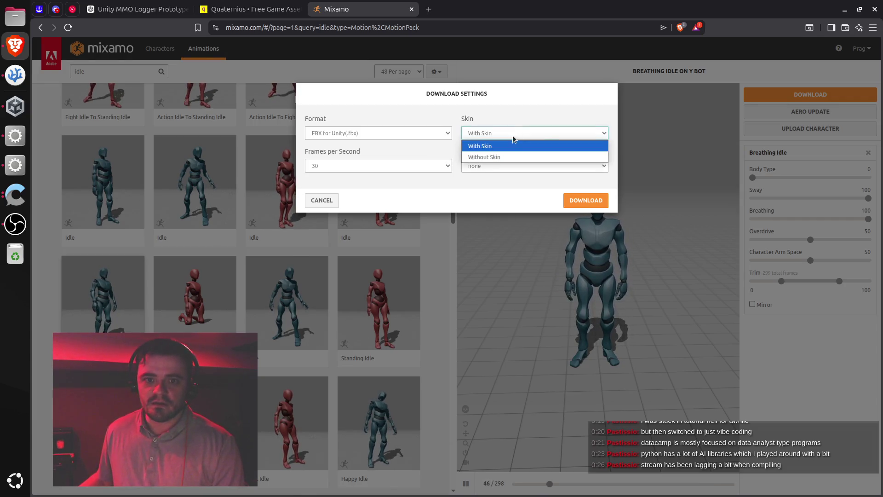
{"action": "left_click", "coordinate": [491, 158]}
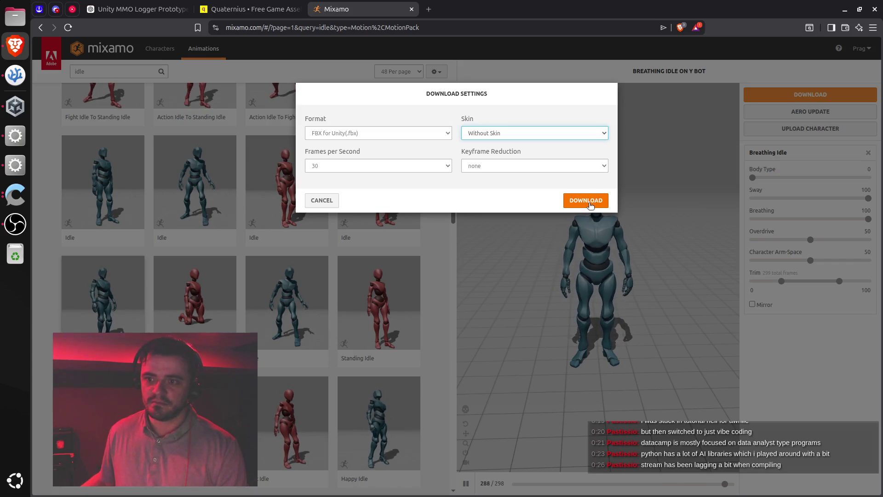
{"action": "left_click", "coordinate": [331, 199]}
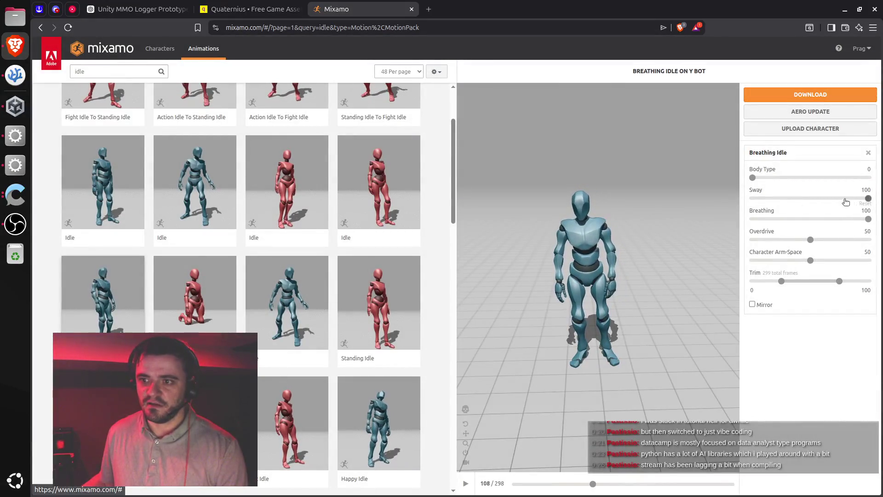
Lower the Breathing Idle's Sway and Breathing sliders to 50.
{"action": "left_click_drag", "start_coordinate": [846, 201], "coordinate": [811, 203]}
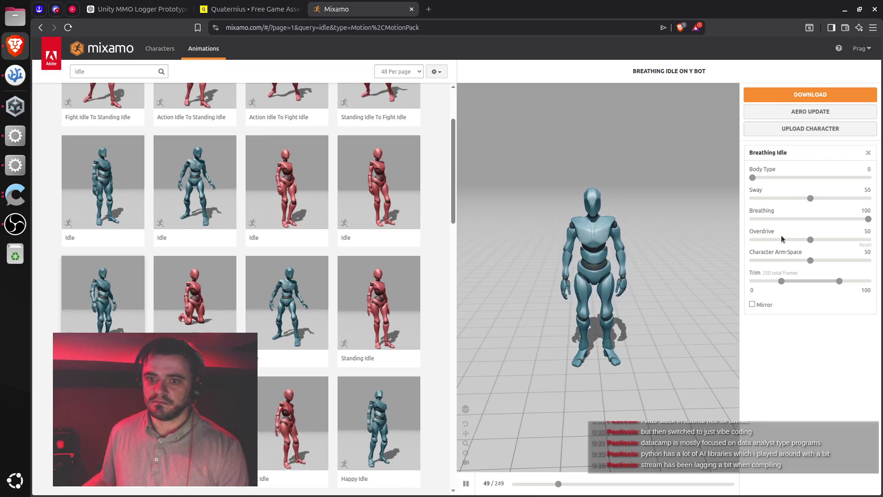
{"action": "left_click_drag", "start_coordinate": [811, 219], "coordinate": [844, 219]}
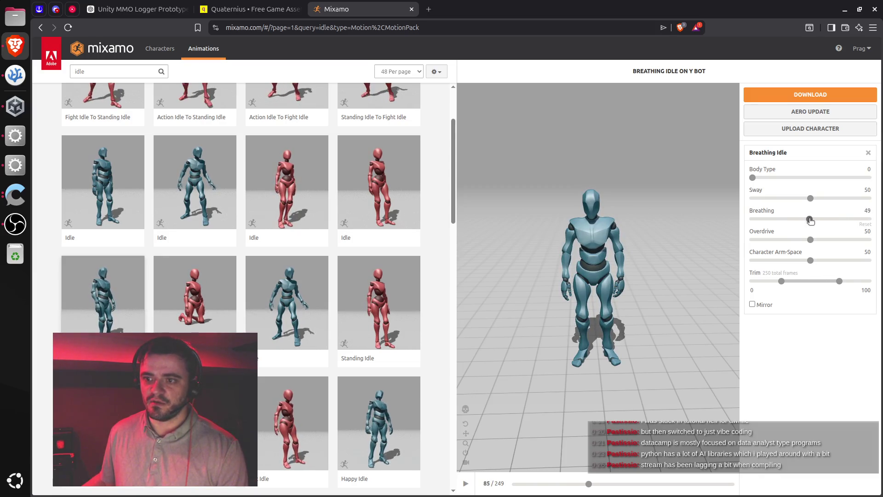
{"action": "left_click_drag", "start_coordinate": [812, 222], "coordinate": [812, 220]}
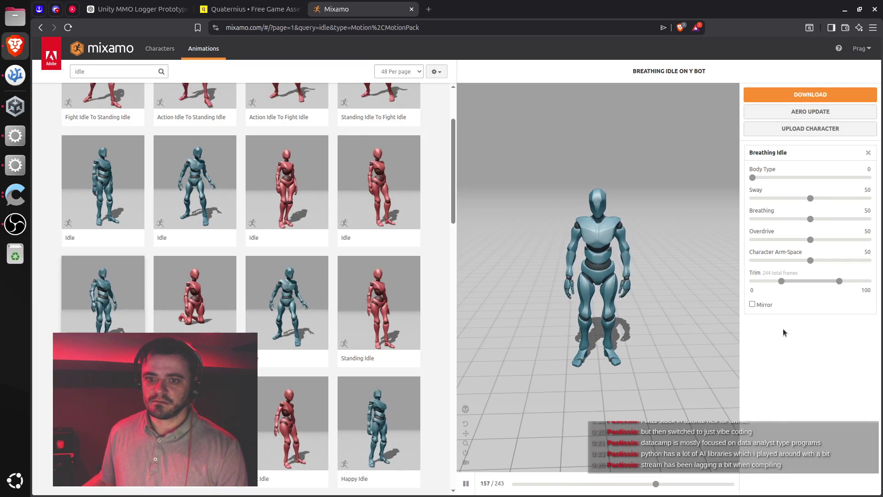
Raise Character Arm-Space from 45 back to 50.
{"action": "left_click", "coordinate": [800, 261]}
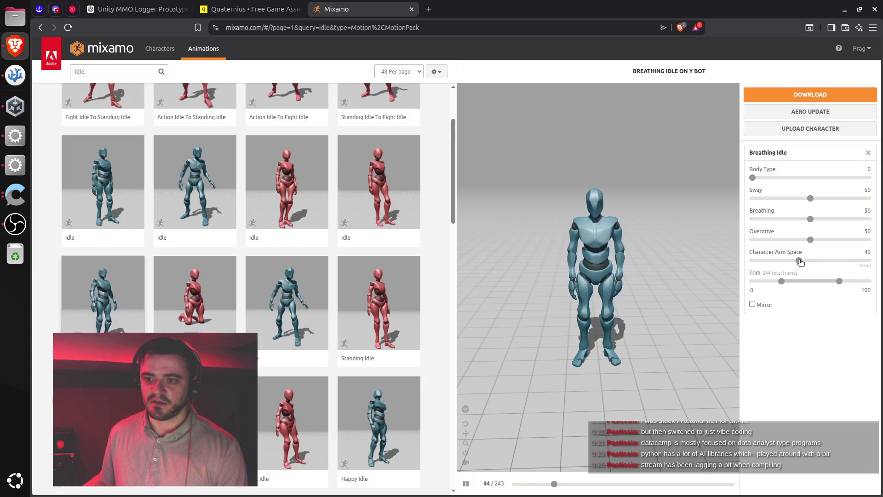
{"action": "left_click_drag", "start_coordinate": [799, 260], "coordinate": [806, 262]}
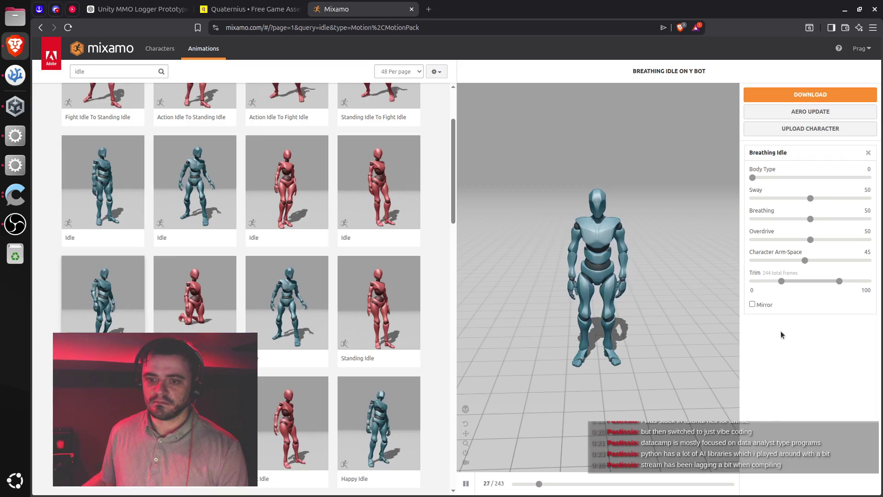
{"action": "left_click_drag", "start_coordinate": [805, 261], "coordinate": [813, 264]}
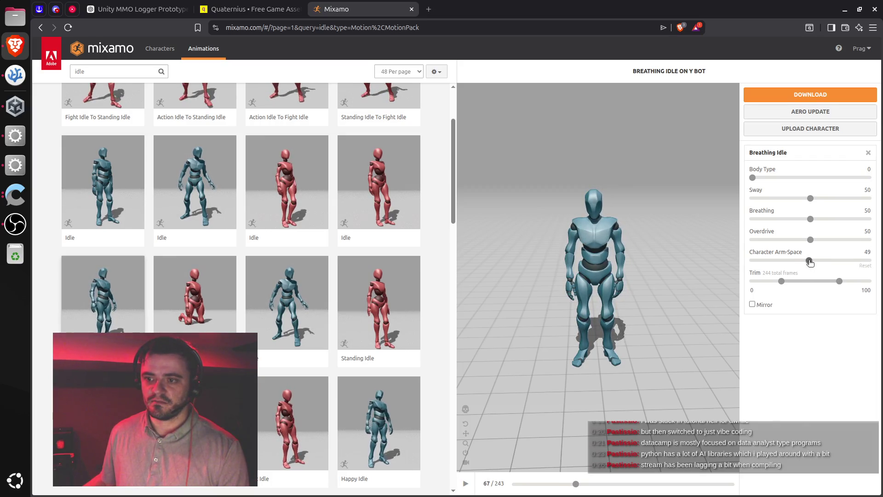
{"action": "left_click_drag", "start_coordinate": [811, 262], "coordinate": [811, 263]}
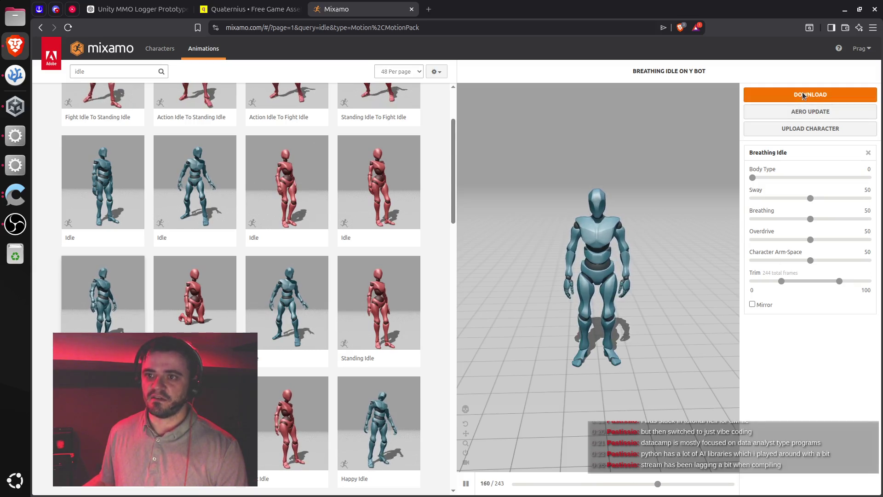
Check the export settings against ChatGPT, then download Breathing Idle as FBX for Unity, Without Skin, 30 fps.
{"action": "left_click", "coordinate": [755, 94]}
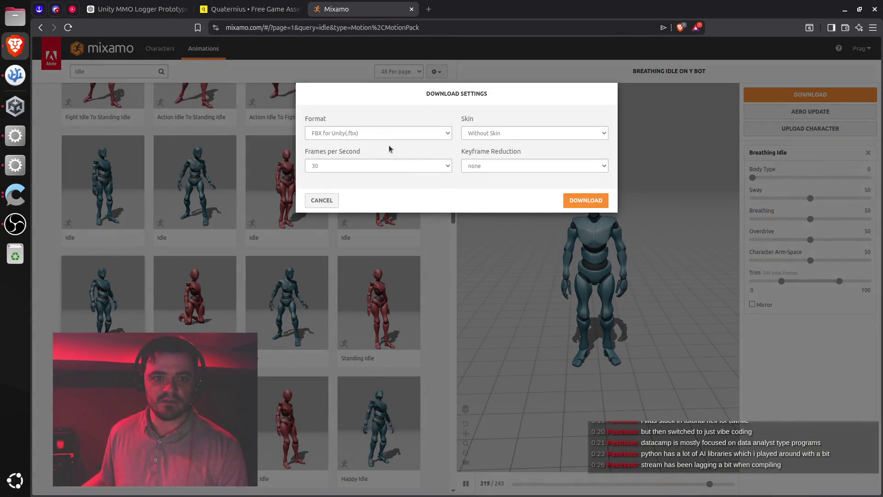
{"action": "left_click", "coordinate": [133, 9]}
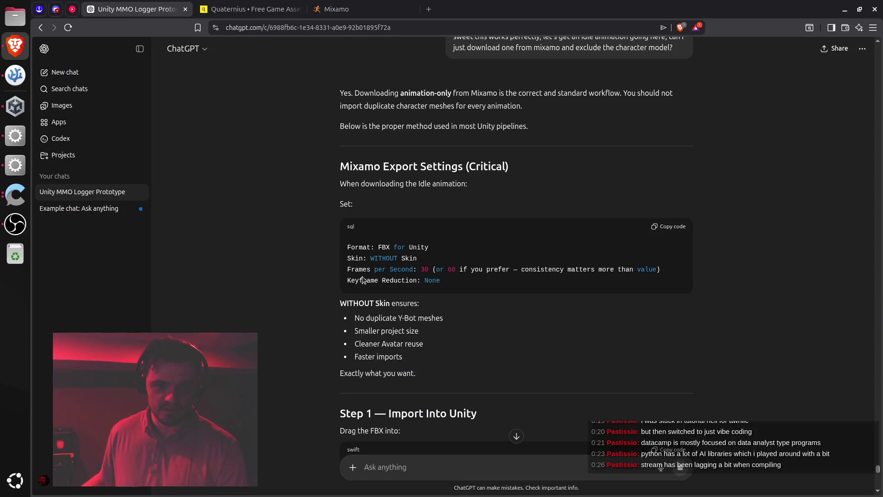
{"action": "left_click", "coordinate": [352, 7]}
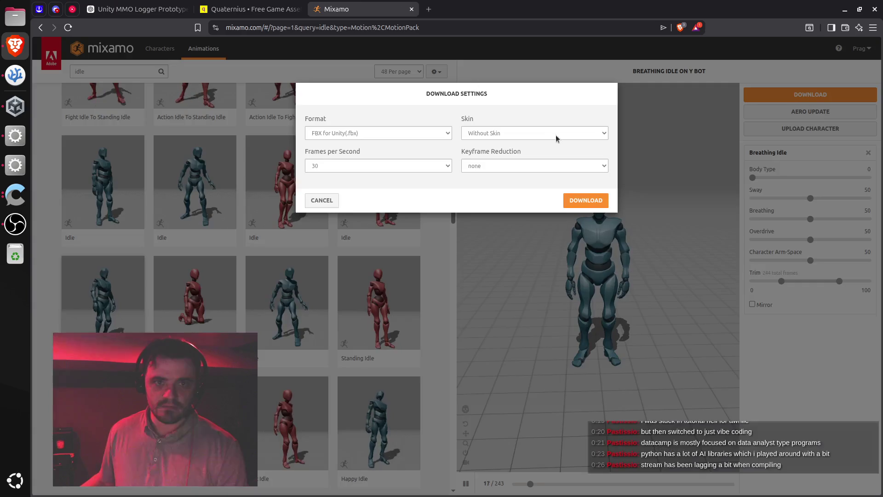
{"action": "left_click", "coordinate": [570, 201]}
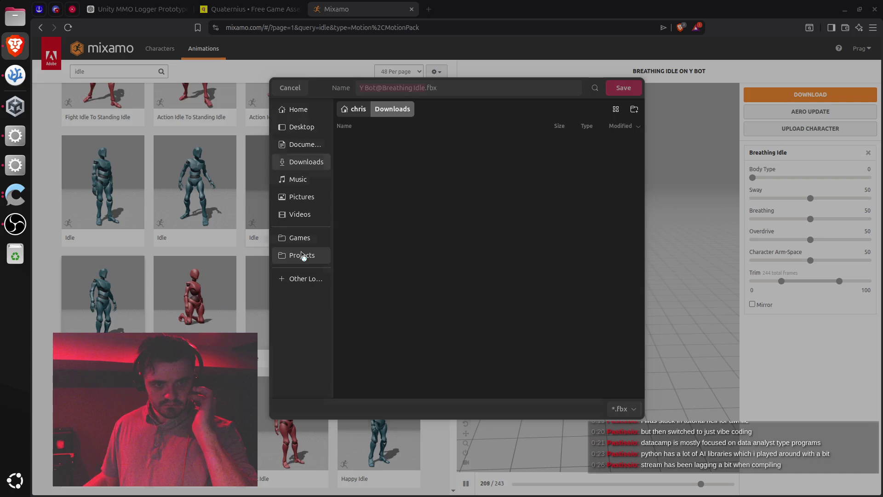
Save Y Bot@Breathing Idle.fbx into Projects/MyMMO/Assets/Characters.
{"action": "left_click", "coordinate": [302, 256]}
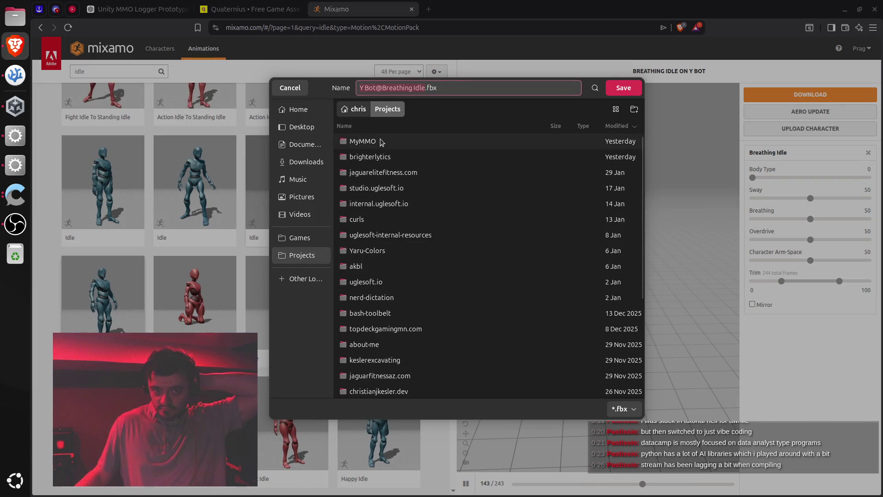
{"action": "left_click", "coordinate": [376, 145]}
{"action": "double_click", "coordinate": [376, 145]}
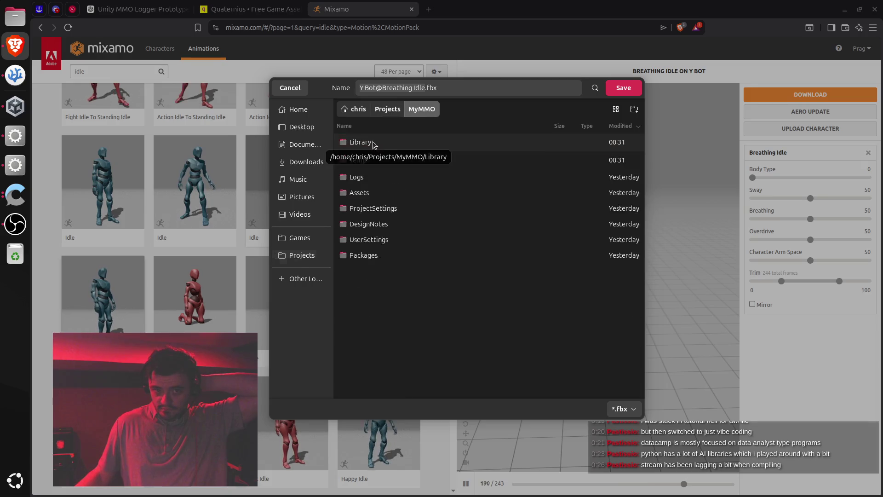
{"action": "double_click", "coordinate": [369, 194]}
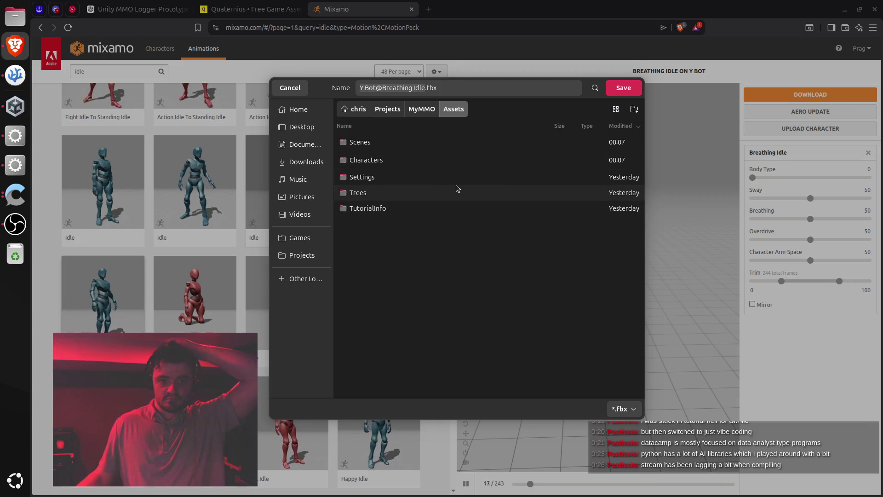
{"action": "double_click", "coordinate": [380, 160]}
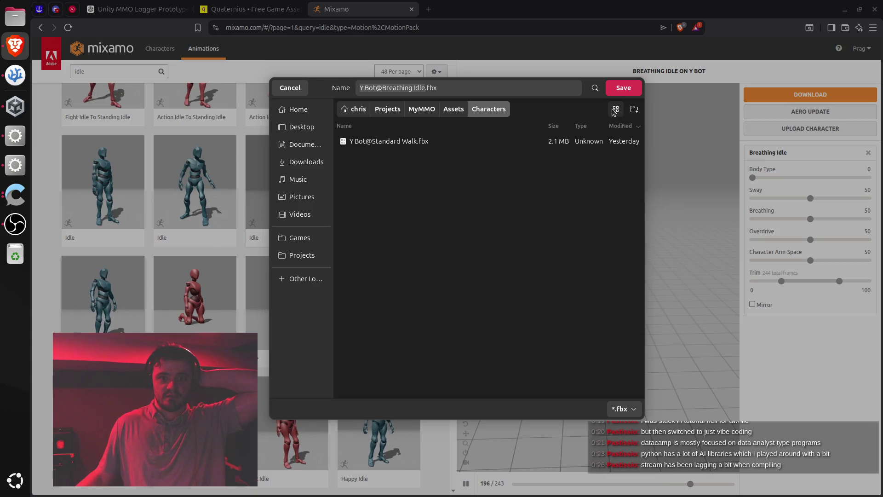
{"action": "left_click", "coordinate": [631, 88]}
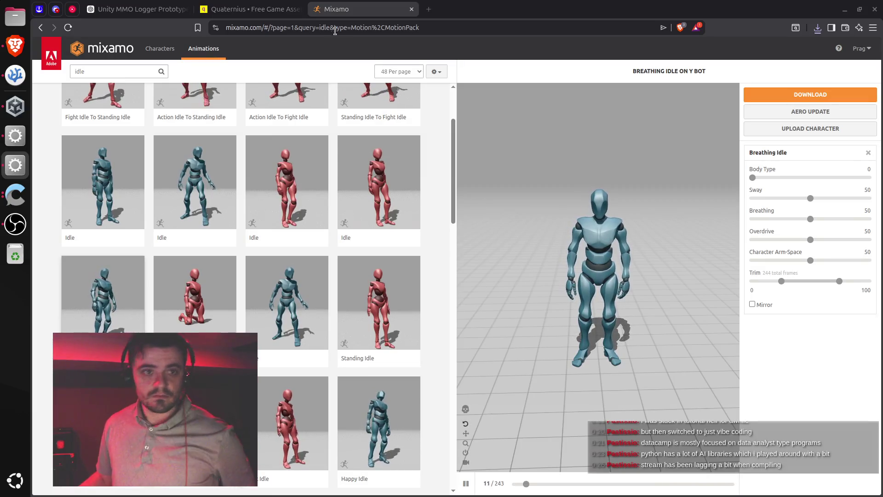
Read ChatGPT's Step 1 and Step 2 on importing the idle and assigning its avatar, then return to Unity.
{"action": "left_click", "coordinate": [134, 9]}
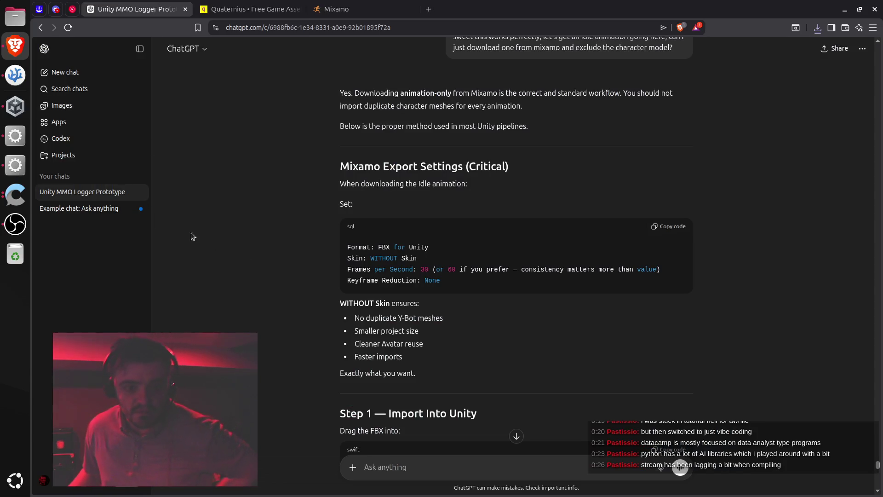
{"action": "scroll", "coordinate": [468, 309], "scroll_direction": "down", "scroll_amount": 5}
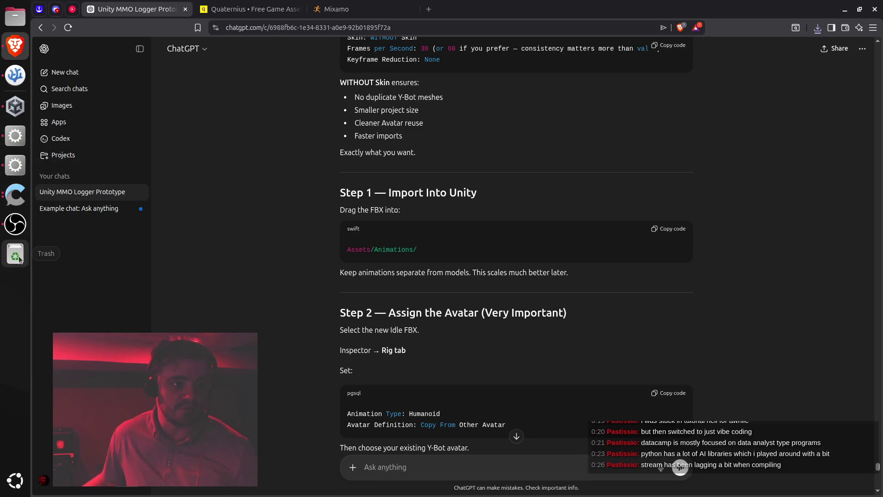
{"action": "left_click", "coordinate": [20, 145]}
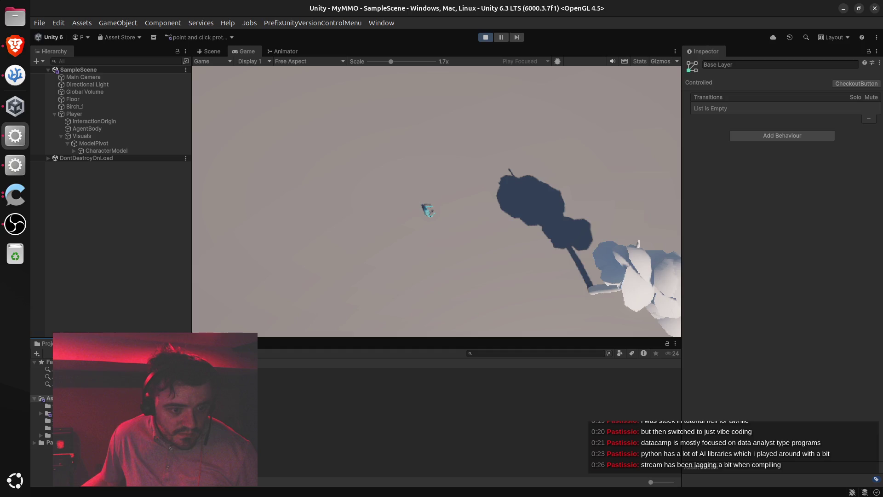
Create an Animations folder in Assets, select the Characters folder, and switch to VS Code.
{"action": "right_click", "coordinate": [192, 452]}
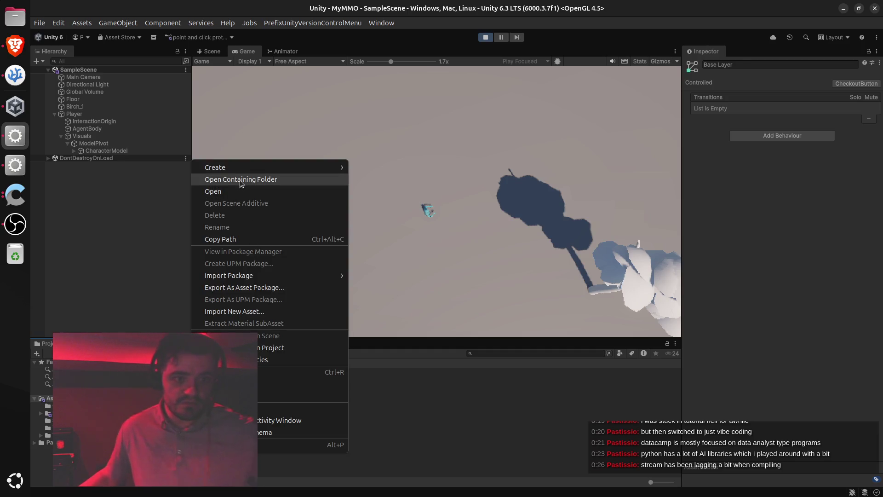
{"action": "mouse_move", "coordinate": [240, 167]}
{"action": "left_click", "coordinate": [392, 165]}
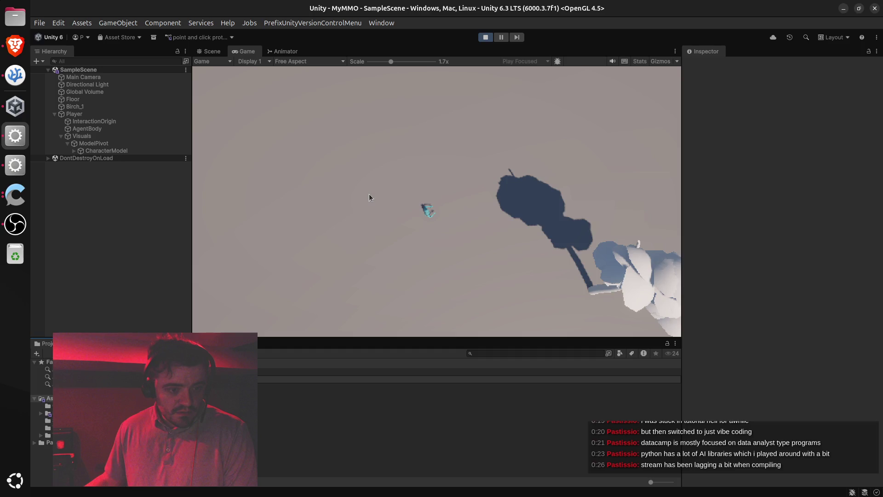
{"action": "key", "text": "Return"}
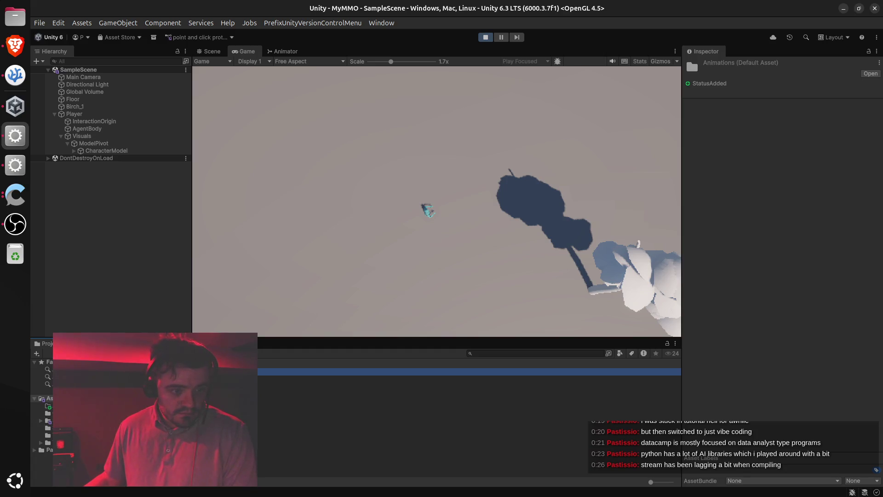
{"action": "left_click", "coordinate": [41, 413]}
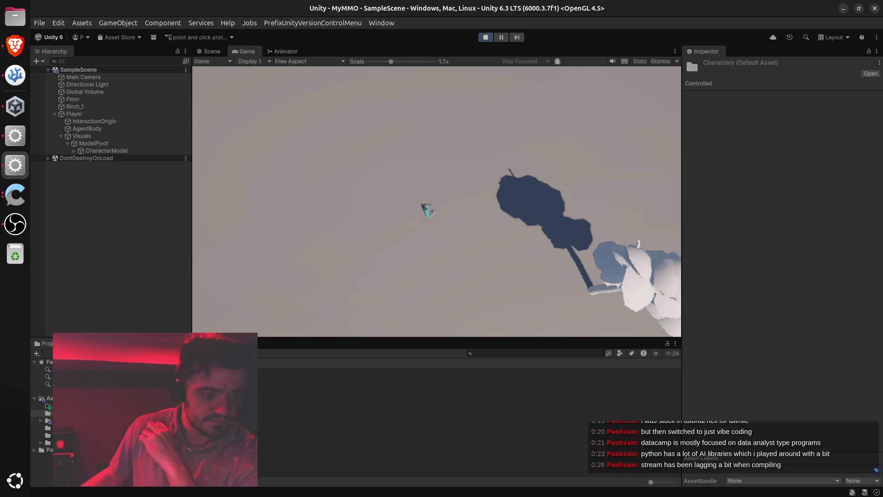
{"action": "left_click", "coordinate": [15, 74]}
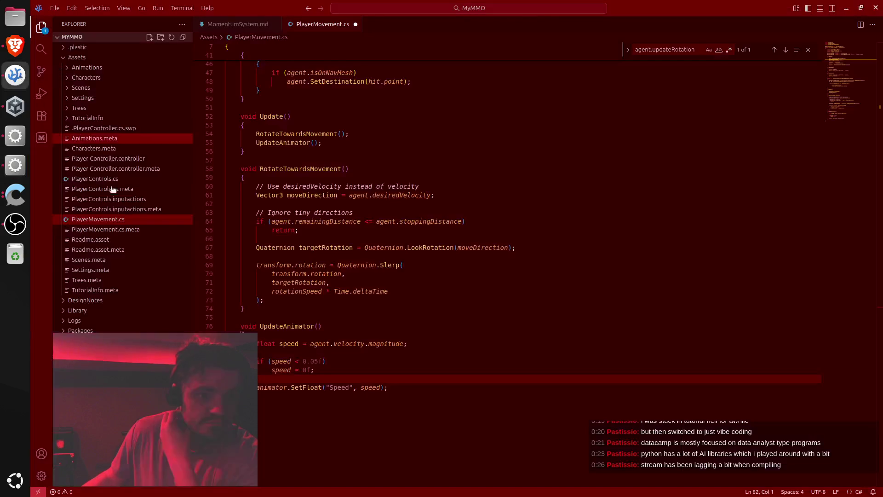
Expand Animations and Characters in VS Code's Explorer to confirm the FBX, then select Animations back in Unity.
{"action": "left_click", "coordinate": [99, 68]}
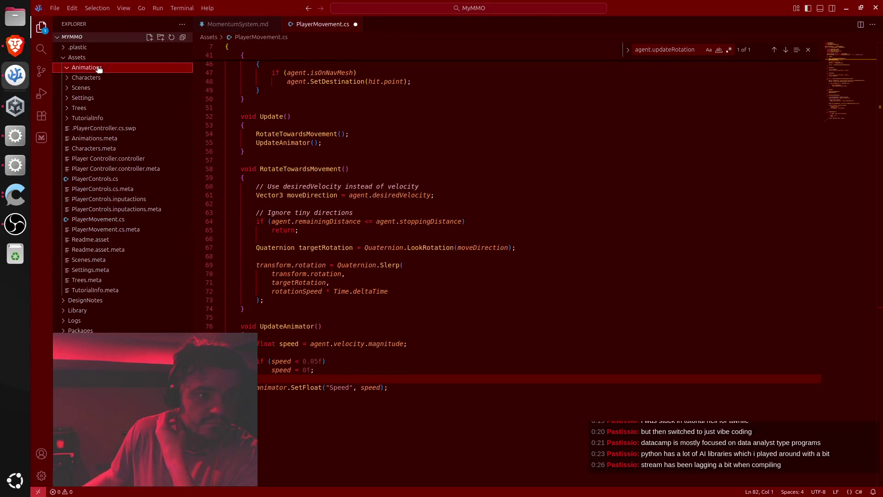
{"action": "left_click", "coordinate": [92, 77]}
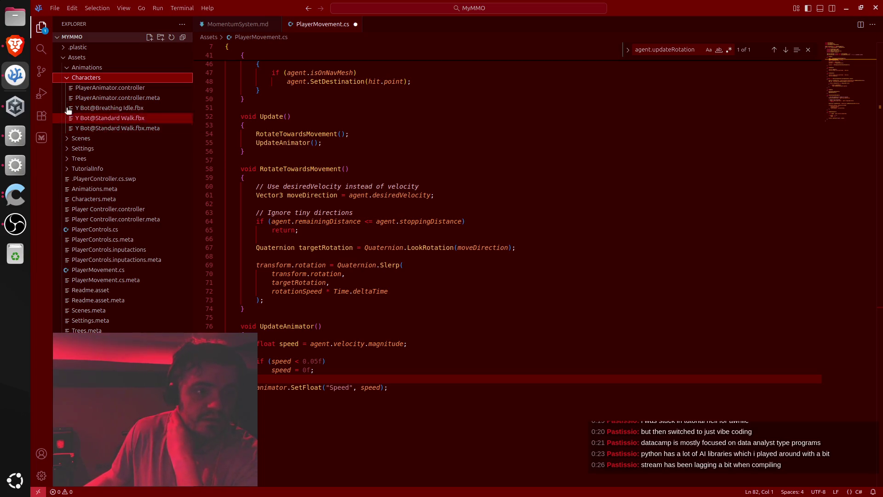
{"action": "left_click", "coordinate": [15, 135]}
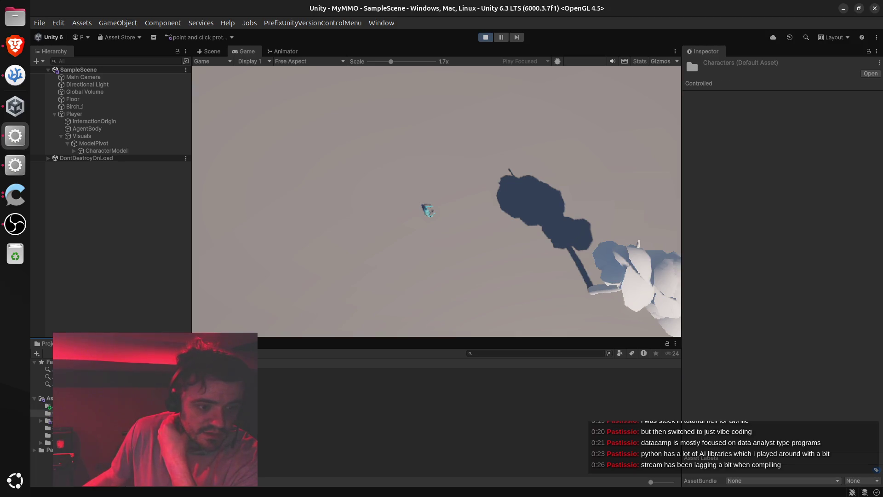
{"action": "left_click", "coordinate": [48, 406]}
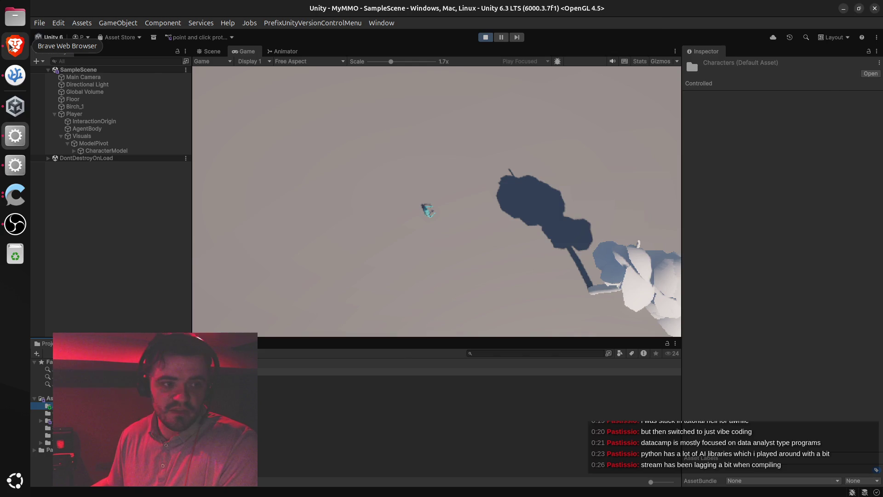
Highlight ChatGPT's Step 2 text on selecting the Idle FBX and 'Copy From Other Avatar', then return to Unity.
{"action": "left_click", "coordinate": [9, 45]}
{"action": "scroll", "coordinate": [450, 216], "scroll_direction": "down", "scroll_amount": 3}
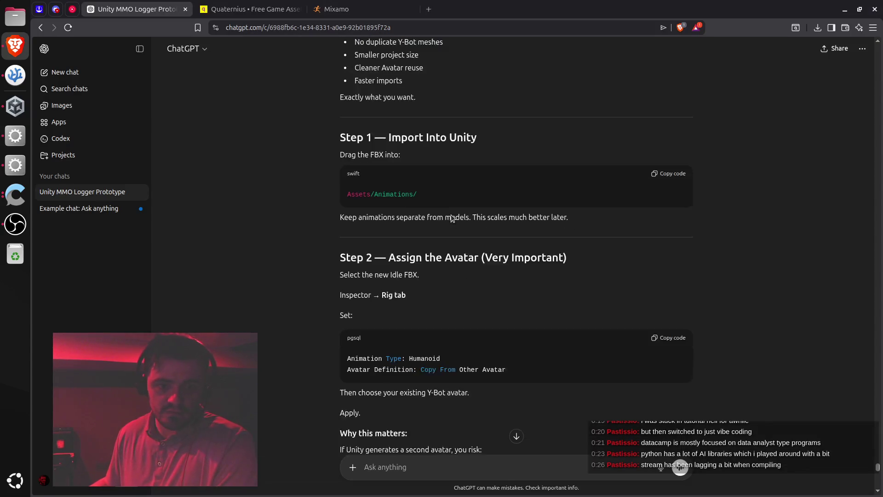
{"action": "scroll", "coordinate": [441, 200], "scroll_direction": "down", "scroll_amount": 2}
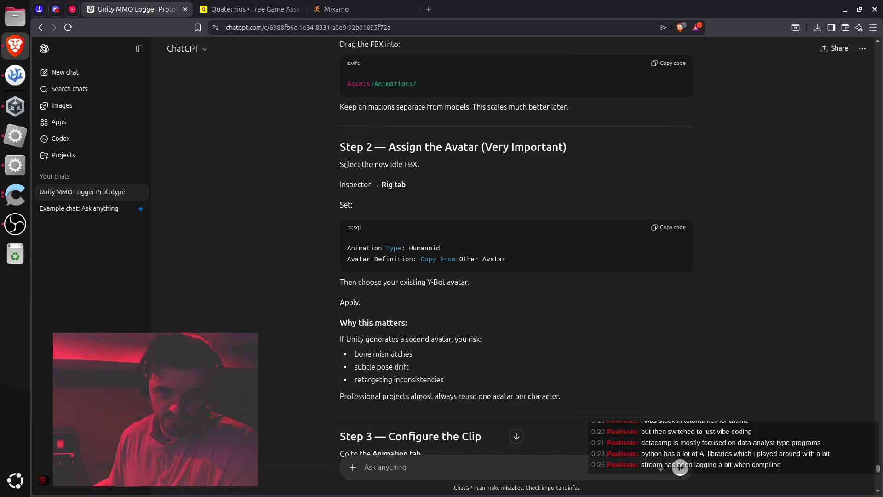
{"action": "left_click_drag", "start_coordinate": [340, 164], "coordinate": [413, 162]}
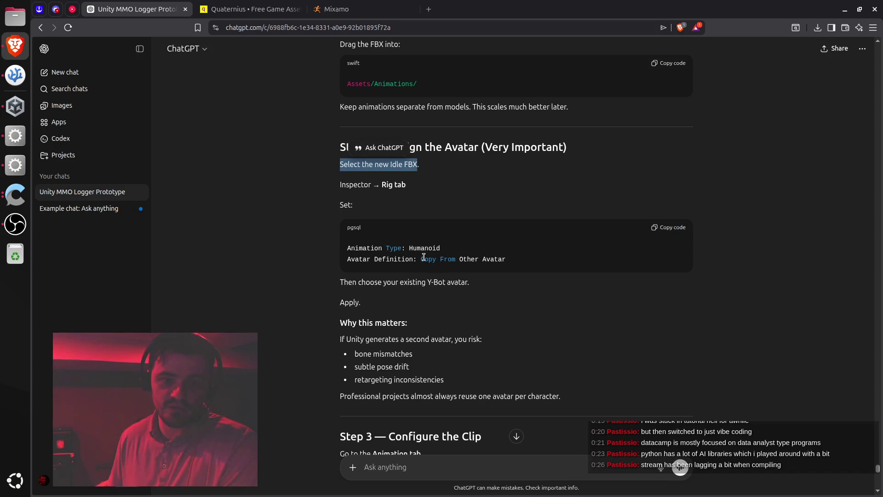
{"action": "left_click_drag", "start_coordinate": [422, 259], "coordinate": [505, 260]}
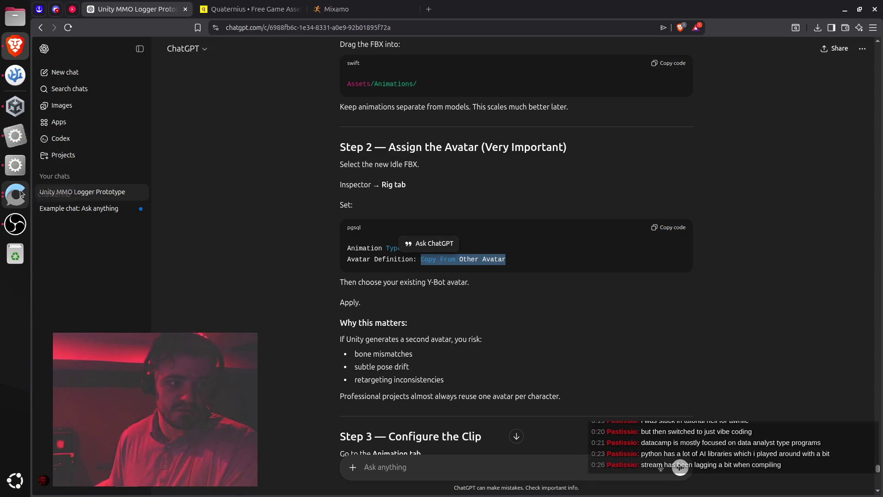
{"action": "left_click", "coordinate": [8, 140]}
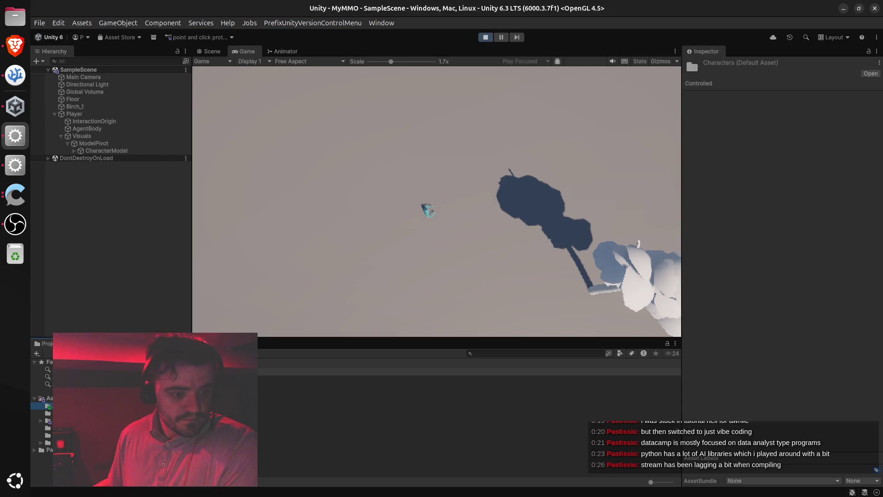
Set the Breathing Idle FBX rig to Humanoid with Copy From Other Avatar, checking ChatGPT's instructions.
{"action": "left_click", "coordinate": [414, 372]}
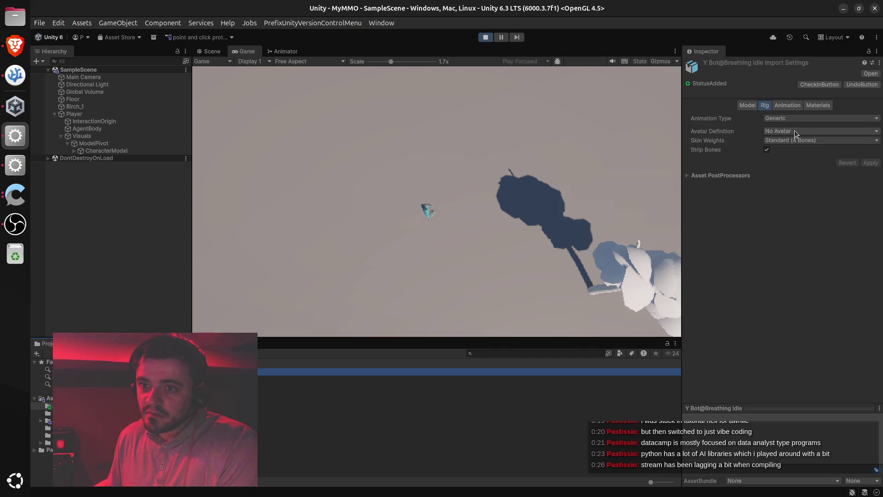
{"action": "left_click", "coordinate": [797, 118]}
{"action": "left_click", "coordinate": [790, 163]}
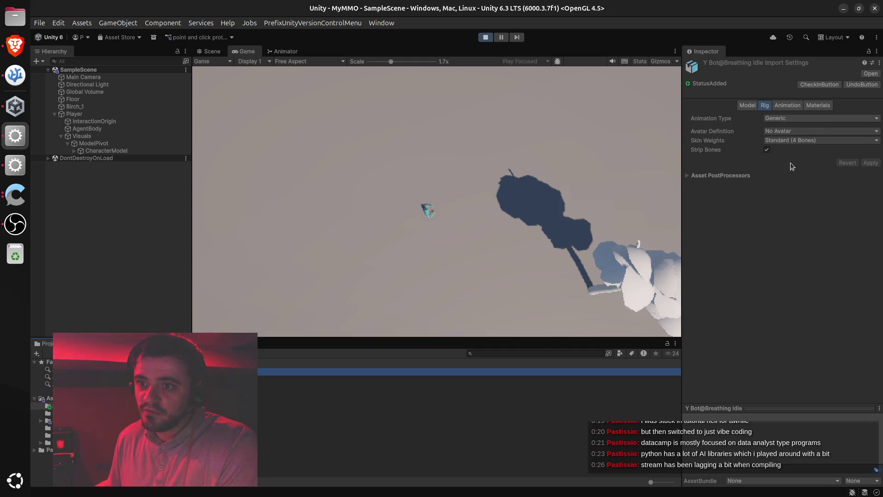
{"action": "left_click", "coordinate": [827, 130]}
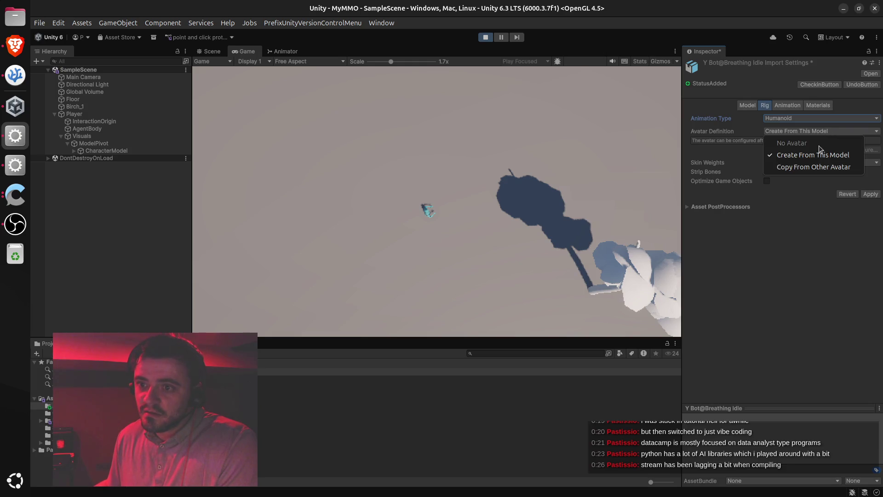
{"action": "left_click", "coordinate": [813, 167]}
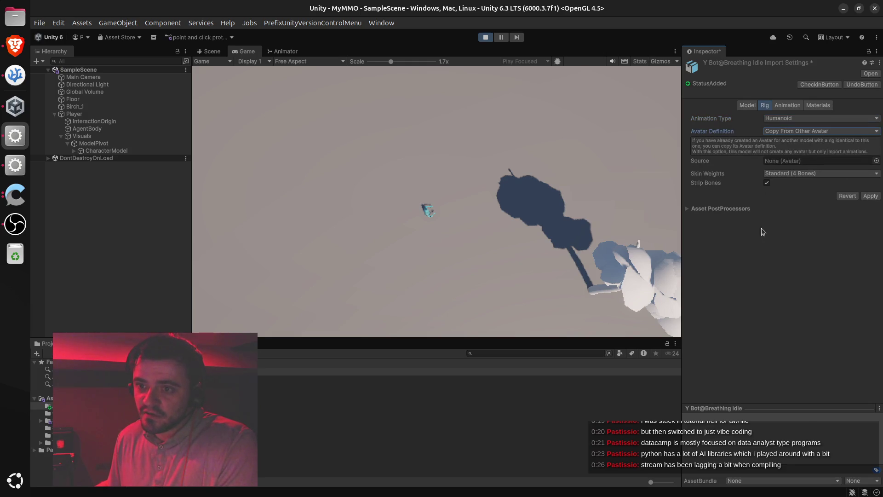
{"action": "left_click", "coordinate": [15, 46]}
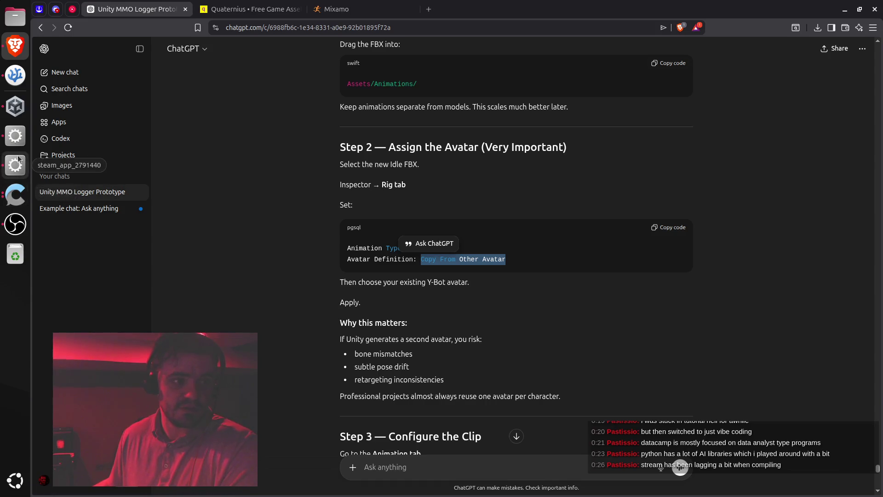
{"action": "left_click", "coordinate": [15, 136]}
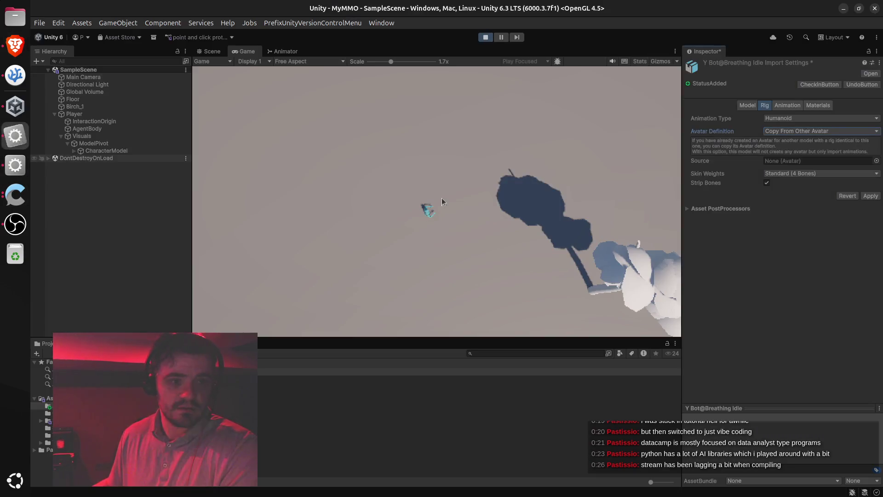
Choose the Y Bot Standard WalkAvatar as source, apply the rig settings, and return to ChatGPT.
{"action": "left_click", "coordinate": [793, 158]}
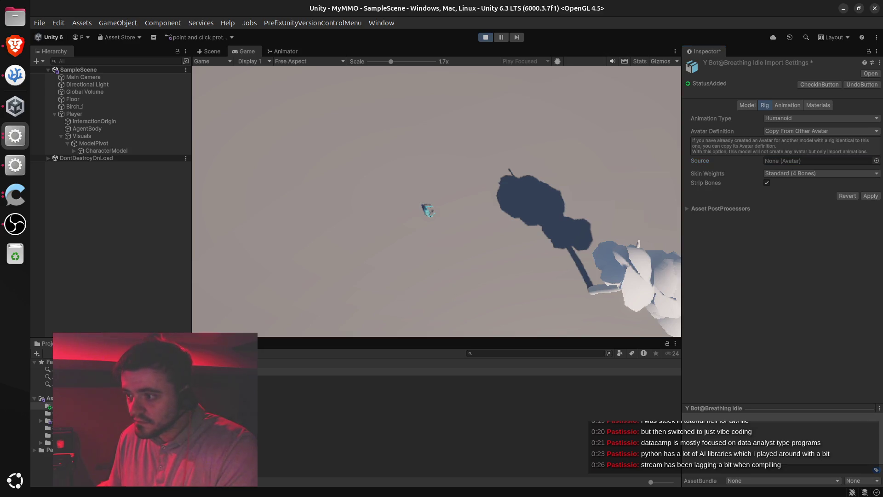
{"action": "left_click", "coordinate": [877, 161]}
{"action": "double_click", "coordinate": [246, 140]}
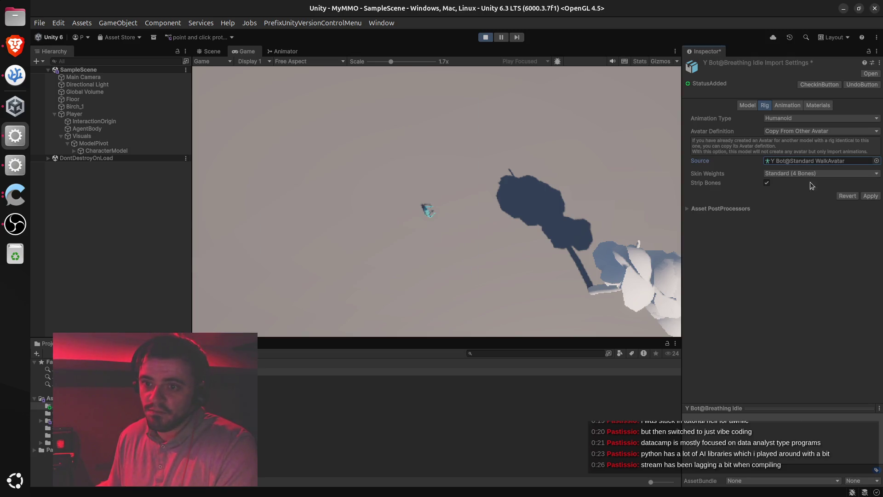
{"action": "left_click", "coordinate": [871, 196]}
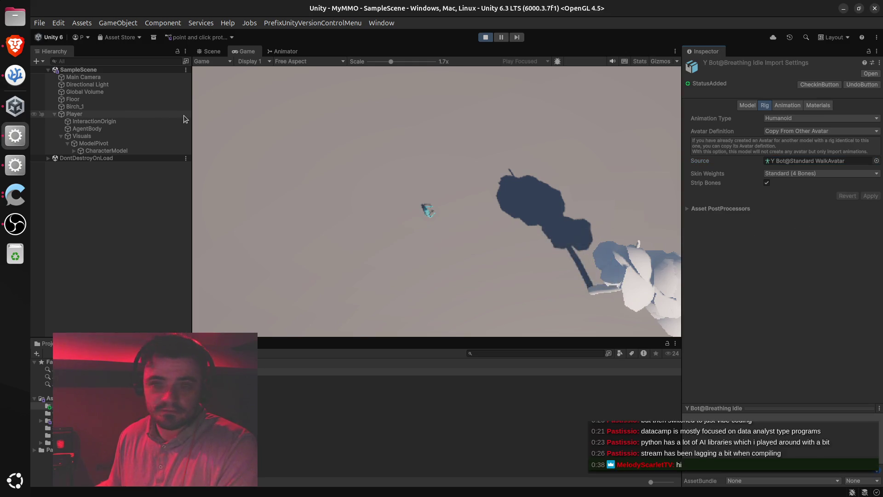
{"action": "left_click", "coordinate": [15, 47]}
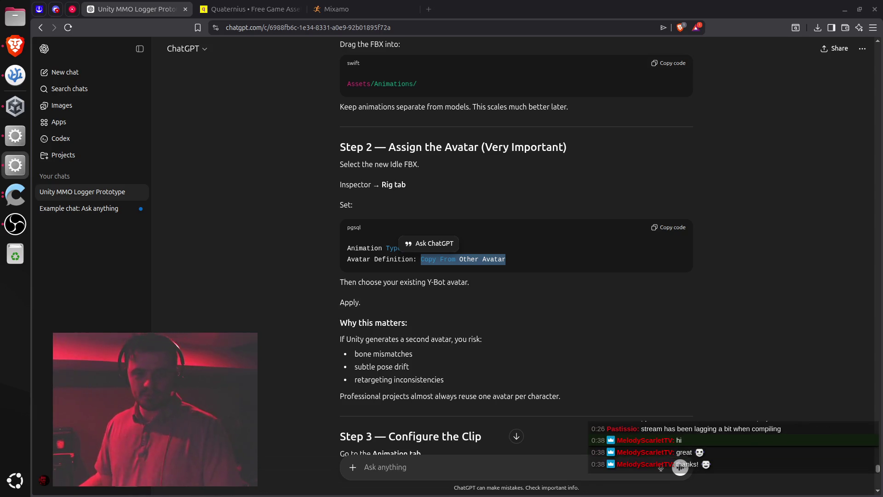
Bring Brighter Shores onscreen, chop the Stump Clearing oak tree, then snap the game window aside.
{"action": "left_click", "coordinate": [711, 350]}
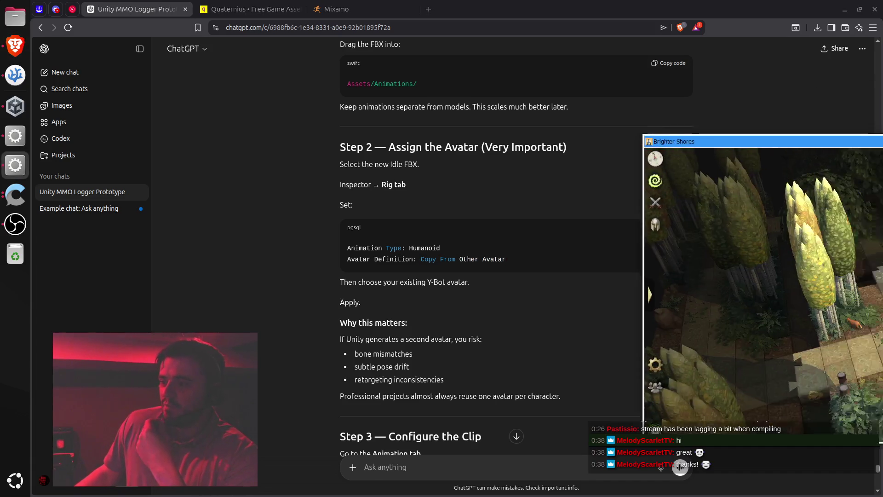
{"action": "mouse_move", "coordinate": [882, 138]}
{"action": "left_mouse_down"}
{"action": "mouse_move", "coordinate": [616, 87]}
{"action": "mouse_move", "coordinate": [512, 45]}
{"action": "left_mouse_up"}
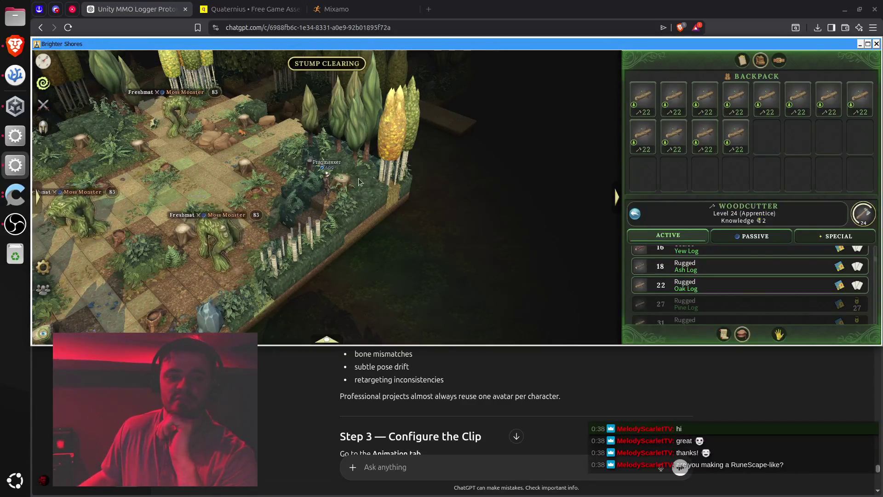
{"action": "left_click_drag", "start_coordinate": [373, 175], "coordinate": [355, 185]}
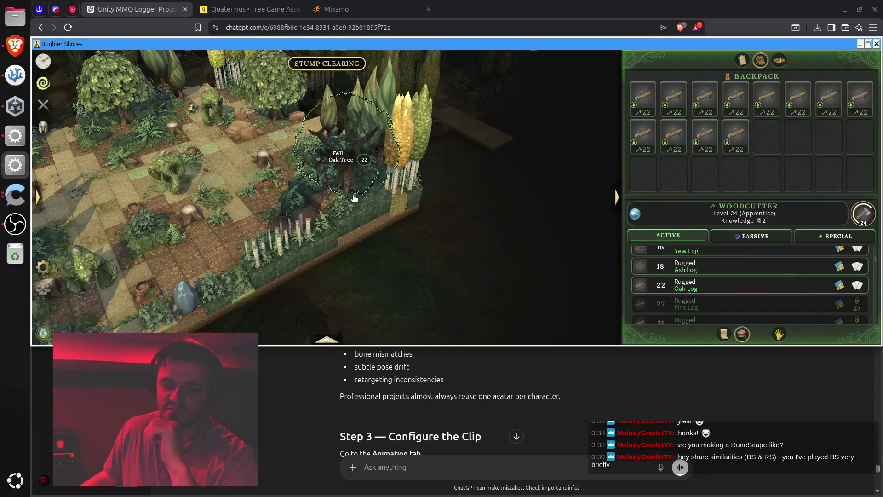
{"action": "left_click", "coordinate": [347, 179]}
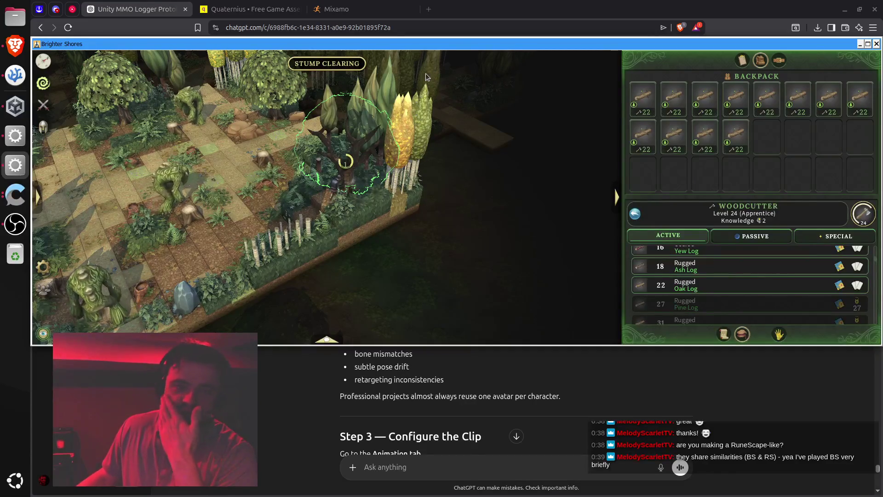
{"action": "key", "text": "super+Right"}
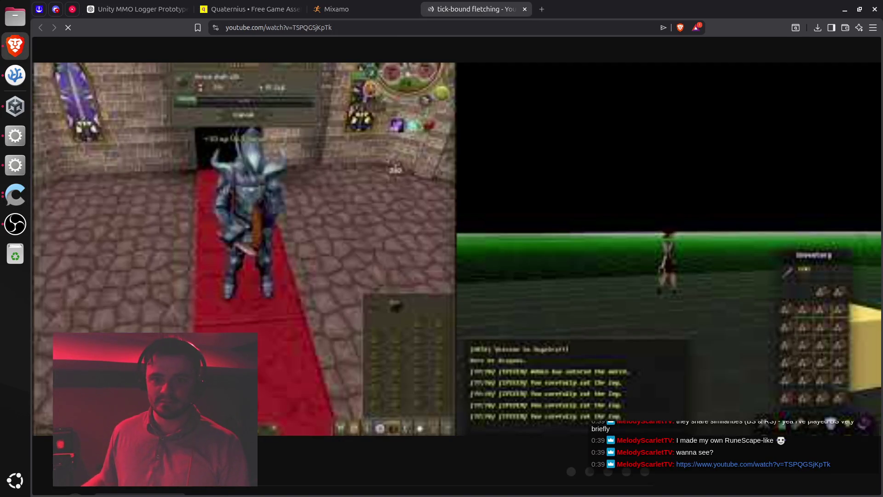
Replay the tick-bound fletching video from the beginning several times.
{"action": "key", "text": "alt+Tab"}
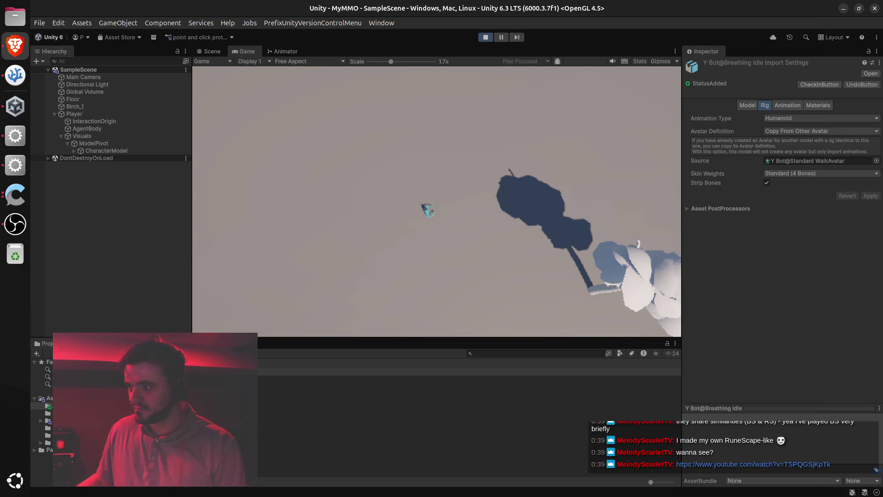
{"action": "key", "text": "alt+Tab"}
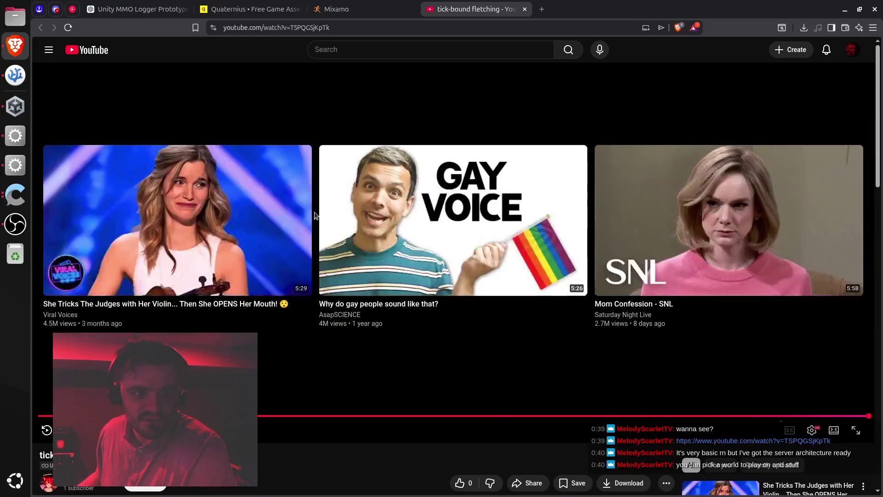
{"action": "left_click", "coordinate": [46, 430]}
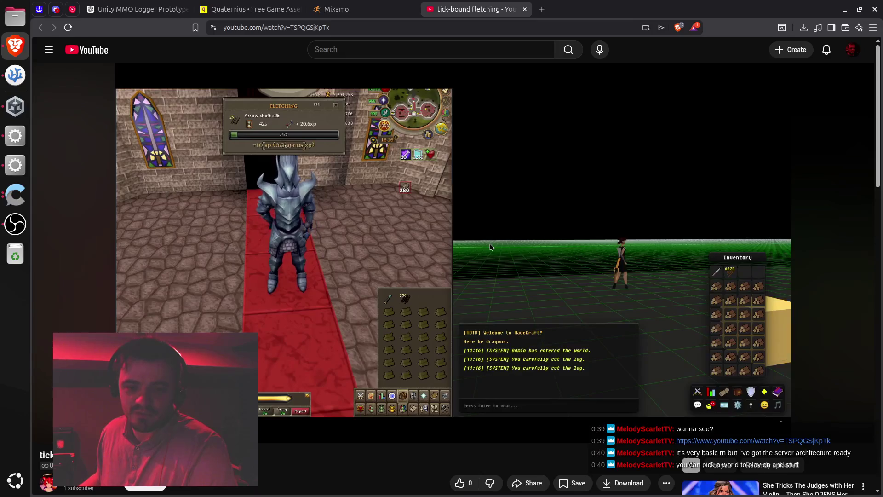
{"action": "scroll", "coordinate": [411, 260], "scroll_direction": "down", "scroll_amount": 2}
{"action": "scroll", "coordinate": [411, 260], "scroll_direction": "up", "scroll_amount": 2}
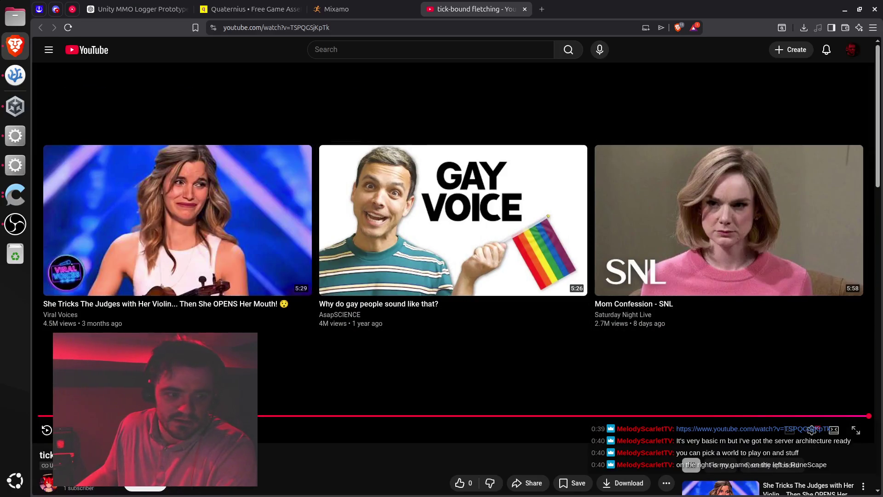
{"action": "left_click", "coordinate": [46, 431]}
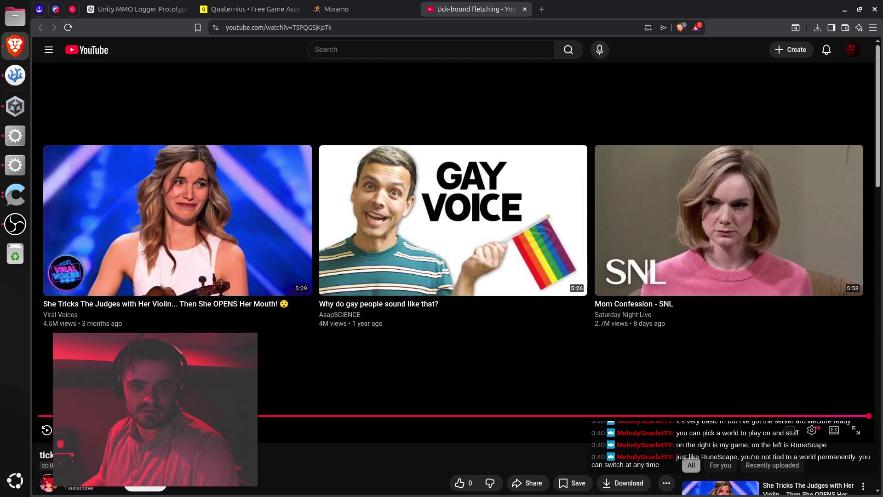
{"action": "left_click", "coordinate": [47, 429]}
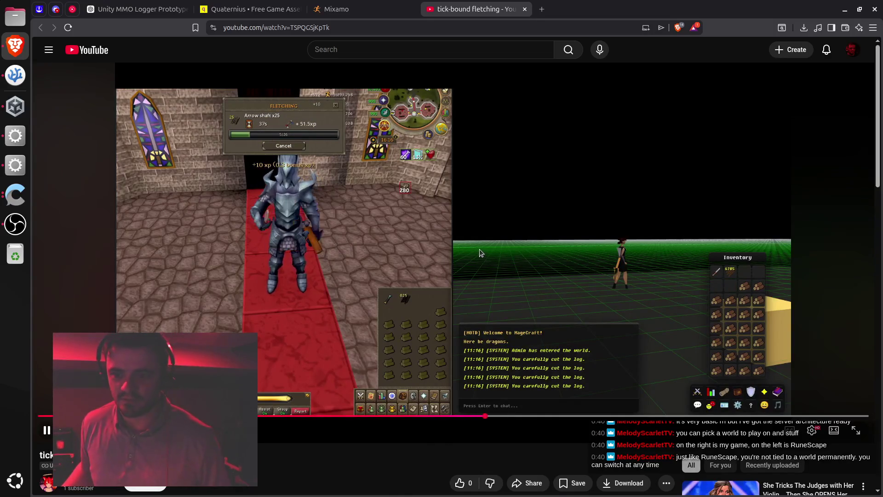
Seek the video back near the start, play it briefly, then pause.
{"action": "left_click", "coordinate": [473, 236]}
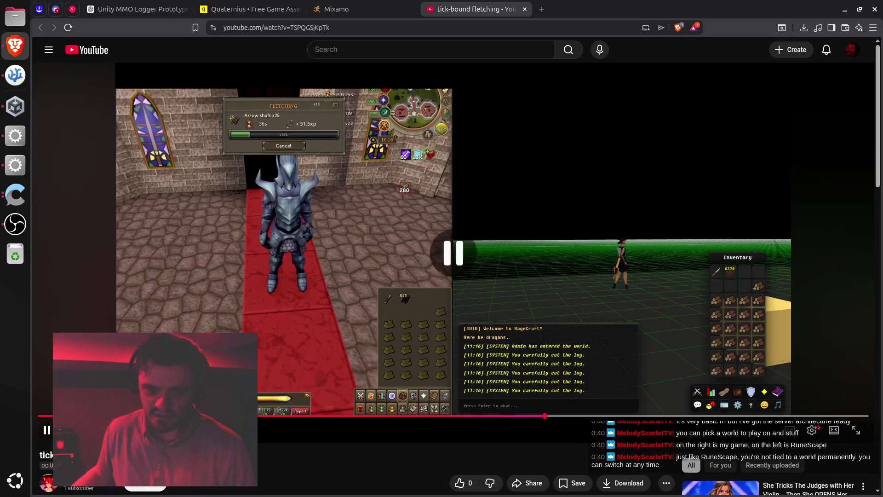
{"action": "left_click", "coordinate": [43, 421]}
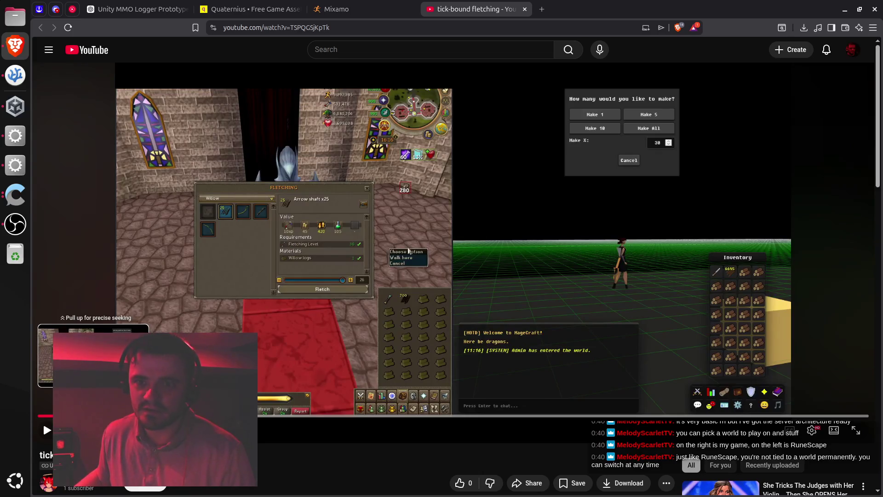
{"action": "key", "text": "space"}
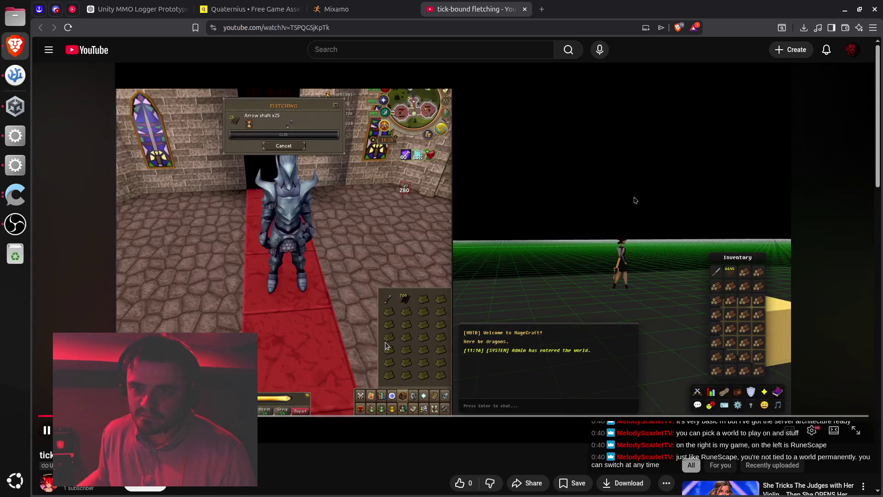
{"action": "left_click", "coordinate": [458, 280]}
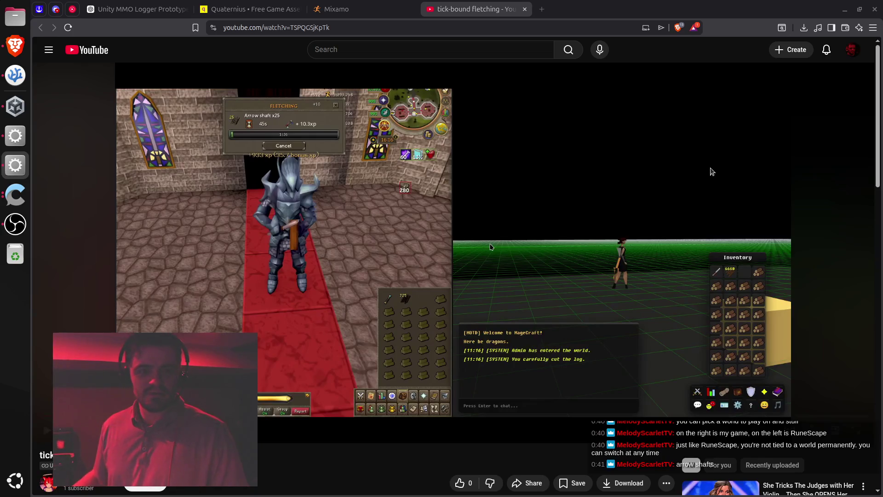
Activate the Add a comment box beneath the video.
{"action": "scroll", "coordinate": [357, 443], "scroll_direction": "down", "scroll_amount": 3}
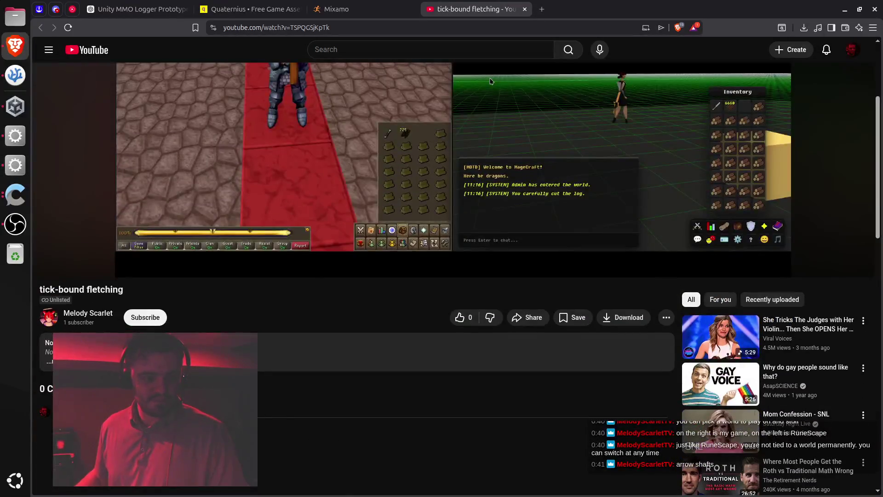
{"action": "left_click", "coordinate": [138, 411]}
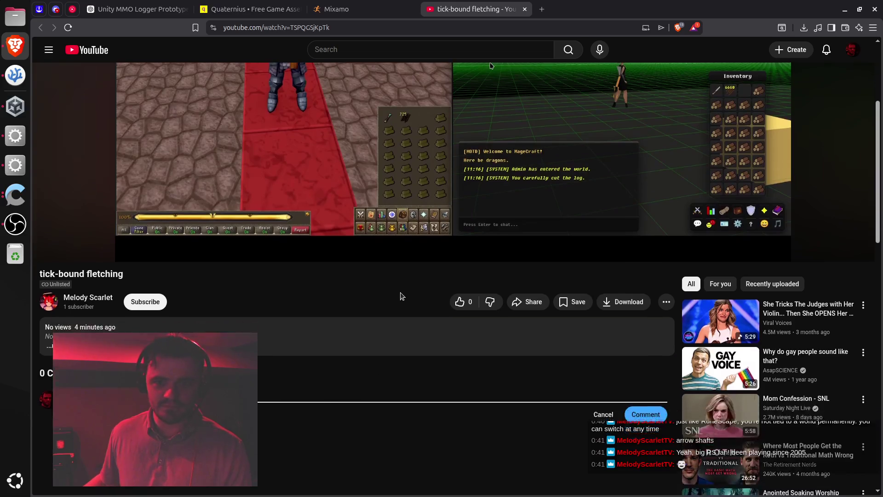
{"action": "scroll", "coordinate": [400, 296], "scroll_direction": "up", "scroll_amount": 4}
{"action": "left_click", "coordinate": [593, 280]}
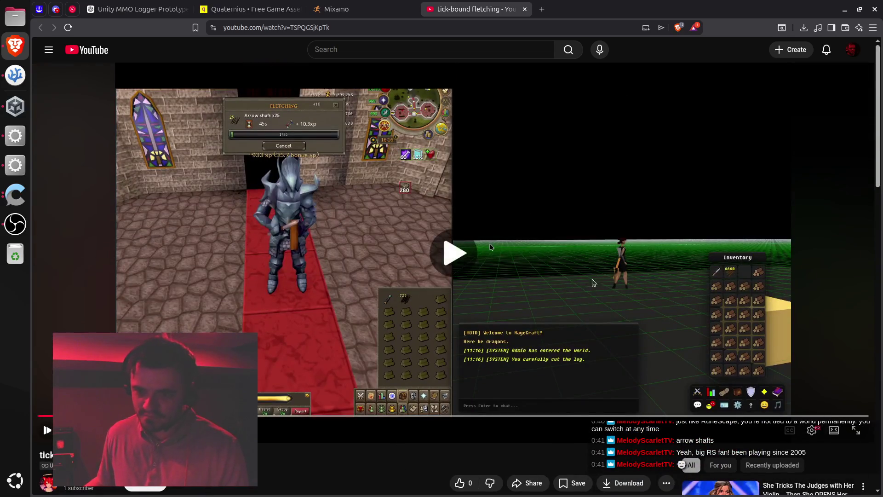
{"action": "left_click", "coordinate": [593, 282]}
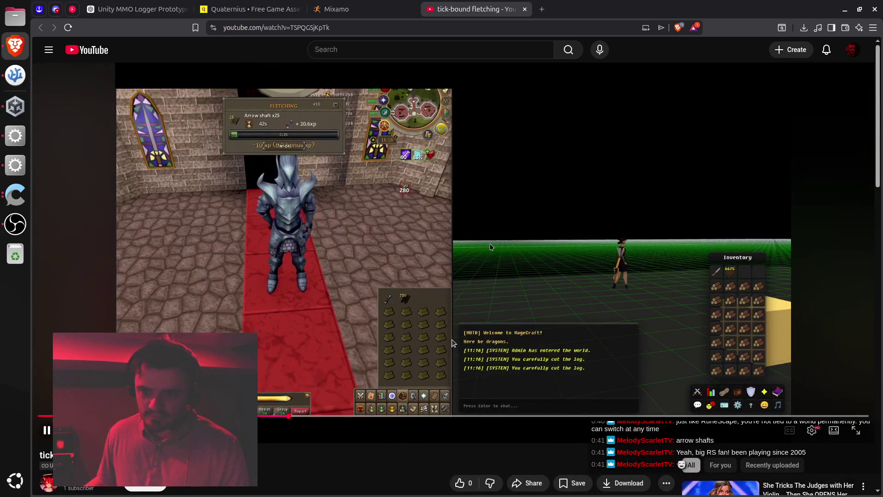
{"action": "scroll", "coordinate": [452, 339], "scroll_direction": "down", "scroll_amount": 3}
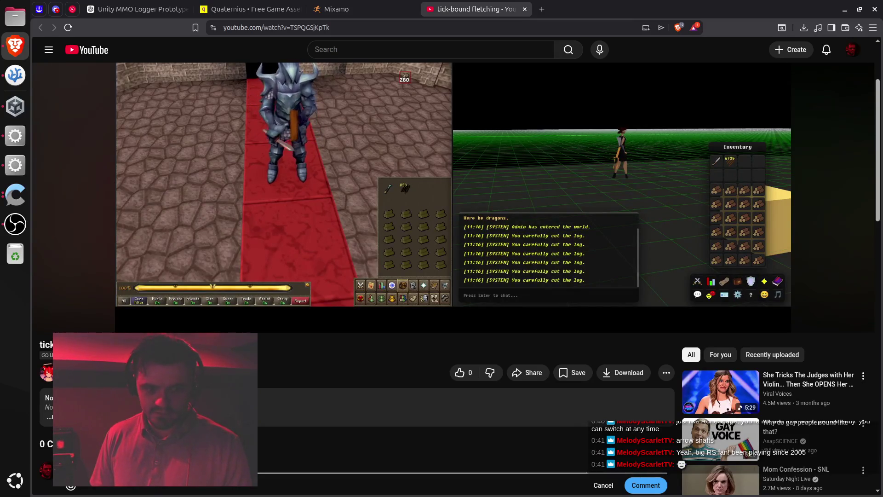
Post the comment 'ui and icons on your side better' and return to Unity.
{"action": "type", "text": "neui and ic"}
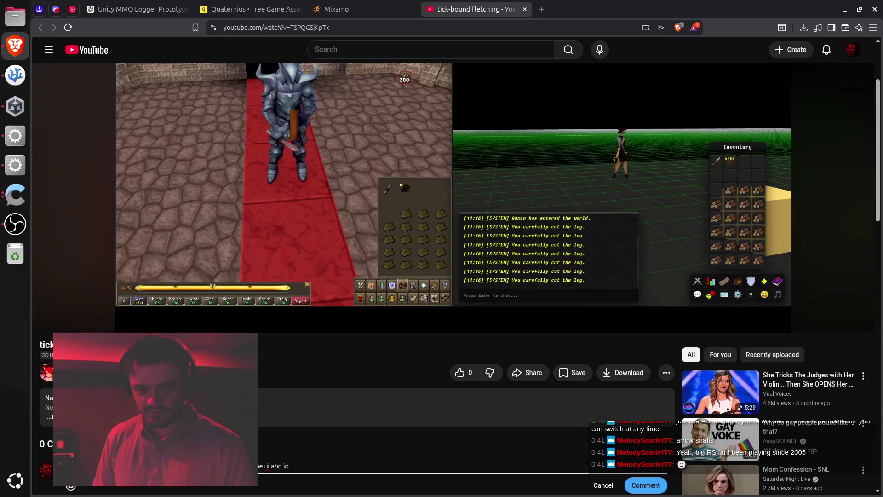
{"action": "type", "text": "ons on your"}
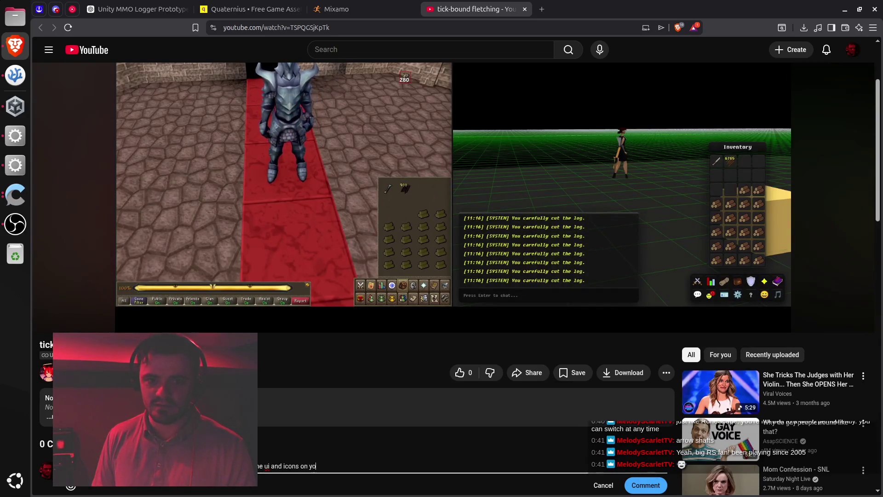
{"action": "type", "text": " side better"}
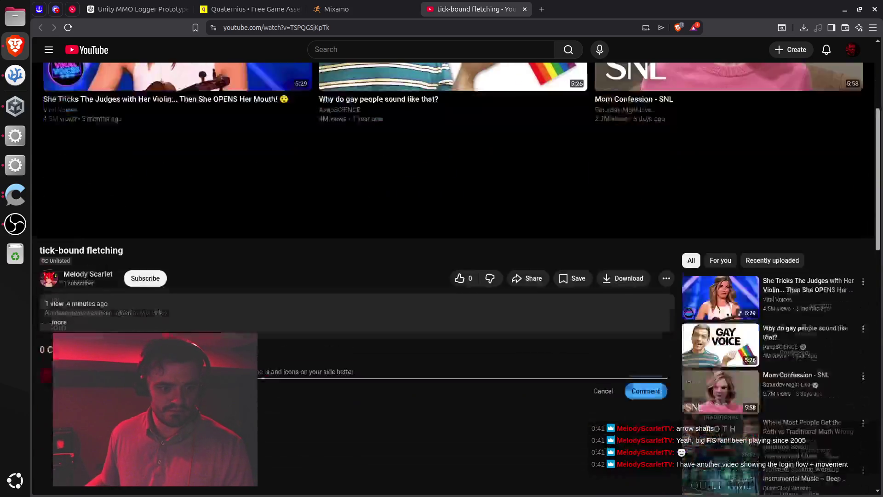
{"action": "scroll", "coordinate": [589, 338], "scroll_direction": "down", "scroll_amount": 3}
{"action": "left_click", "coordinate": [643, 325]}
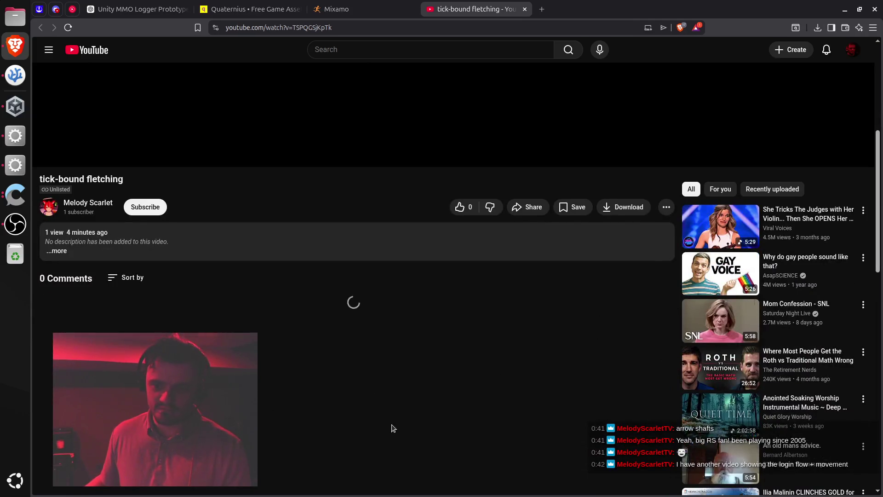
{"action": "scroll", "coordinate": [407, 444], "scroll_direction": "up", "scroll_amount": 3}
{"action": "scroll", "coordinate": [474, 400], "scroll_direction": "down", "scroll_amount": 4}
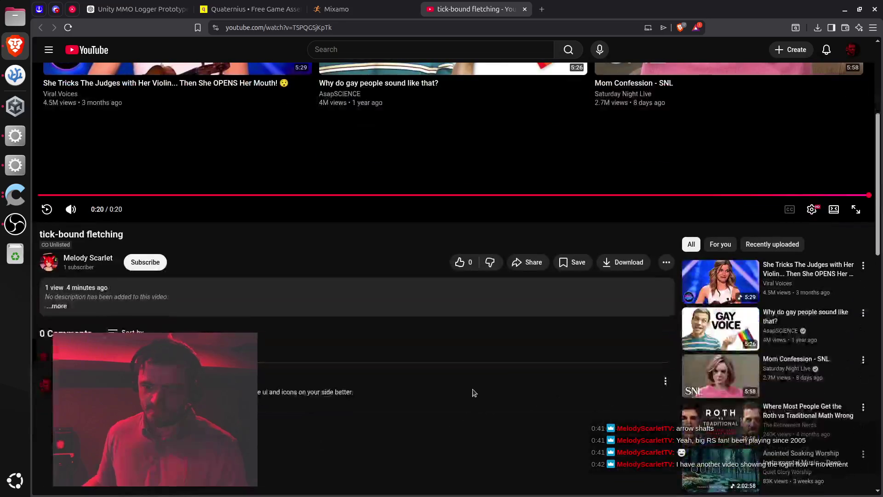
{"action": "scroll", "coordinate": [472, 390], "scroll_direction": "up", "scroll_amount": 2}
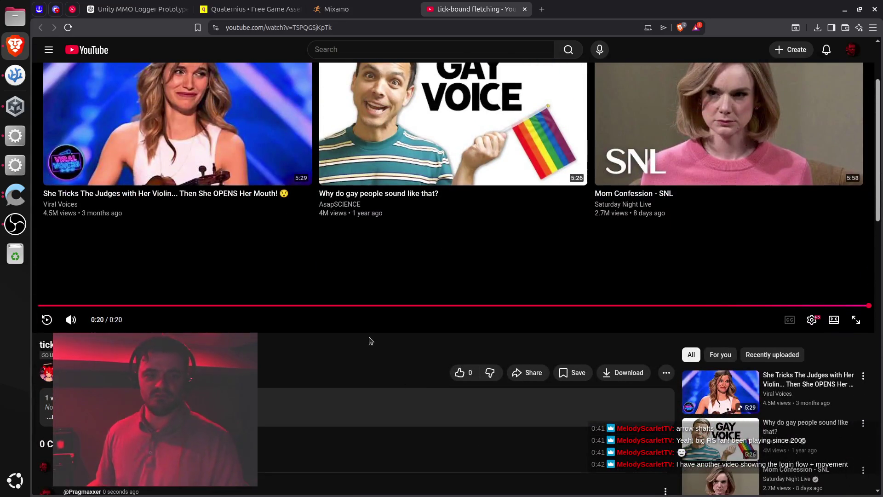
{"action": "left_click", "coordinate": [18, 137]}
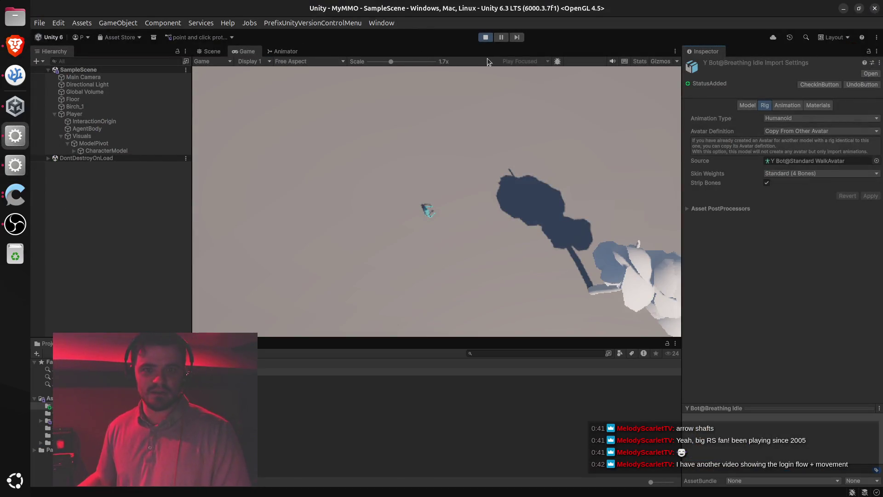
Walk the character to four ground spots in the Game view, then stop play mode.
{"action": "left_click", "coordinate": [501, 148]}
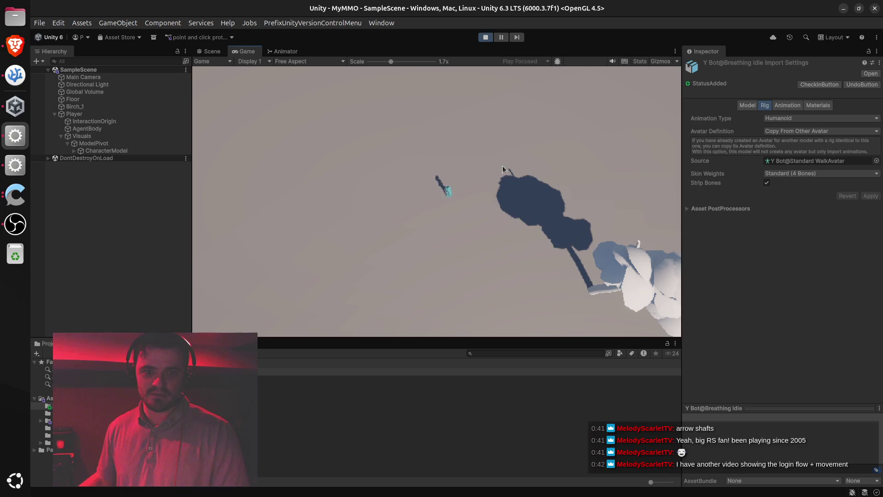
{"action": "left_click", "coordinate": [321, 178]}
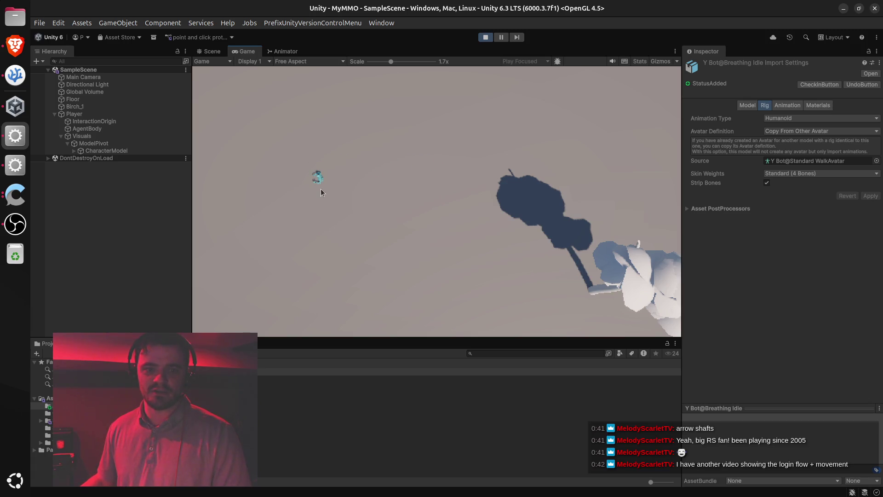
{"action": "left_click", "coordinate": [397, 228]}
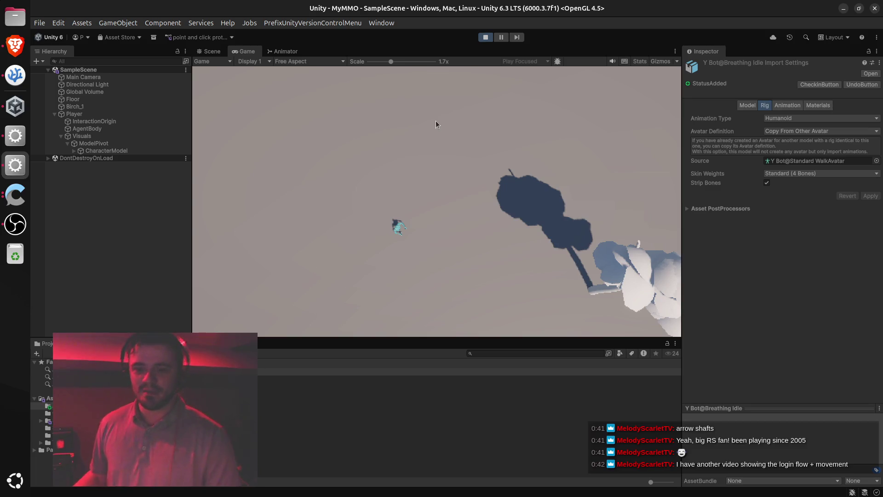
{"action": "left_click", "coordinate": [461, 141]}
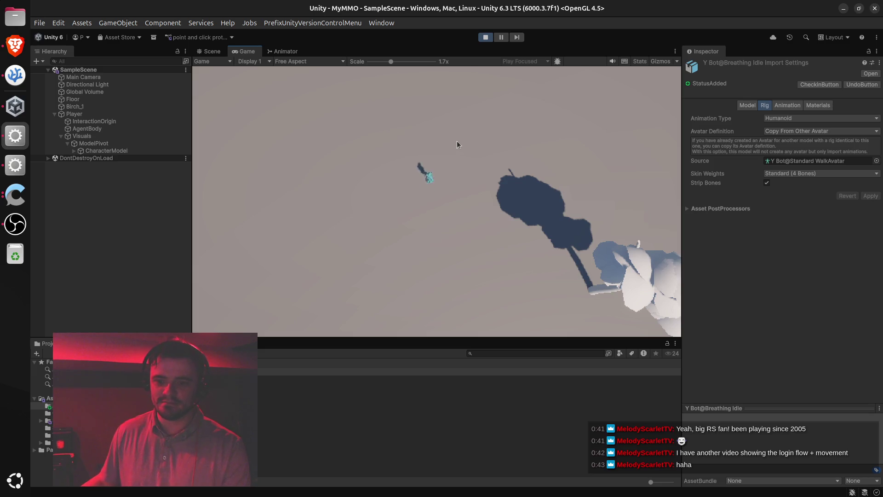
{"action": "left_click", "coordinate": [485, 37]}
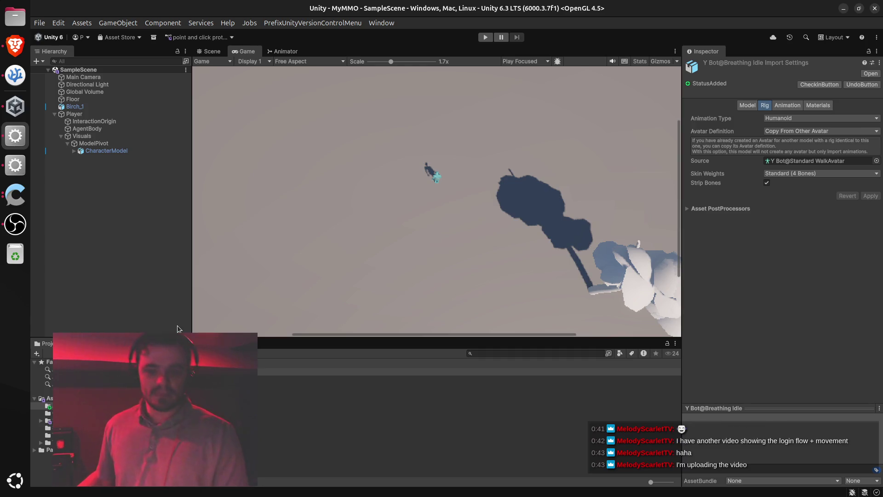
{"action": "left_click", "coordinate": [15, 45]}
Close the YouTube tab and read ChatGPT's Step 3 Loop Time and Loop Pose advice.
{"action": "key", "text": "ctrl+w"}
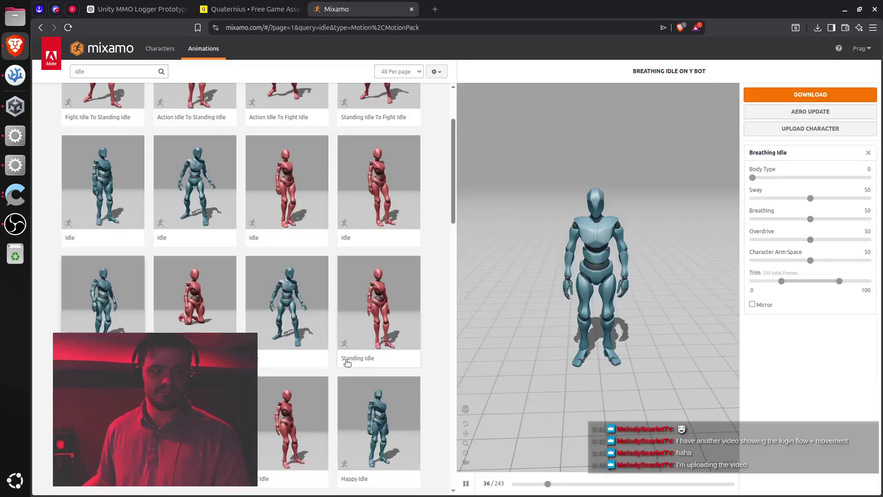
{"action": "left_click", "coordinate": [206, 6]}
{"action": "left_click", "coordinate": [138, 9]}
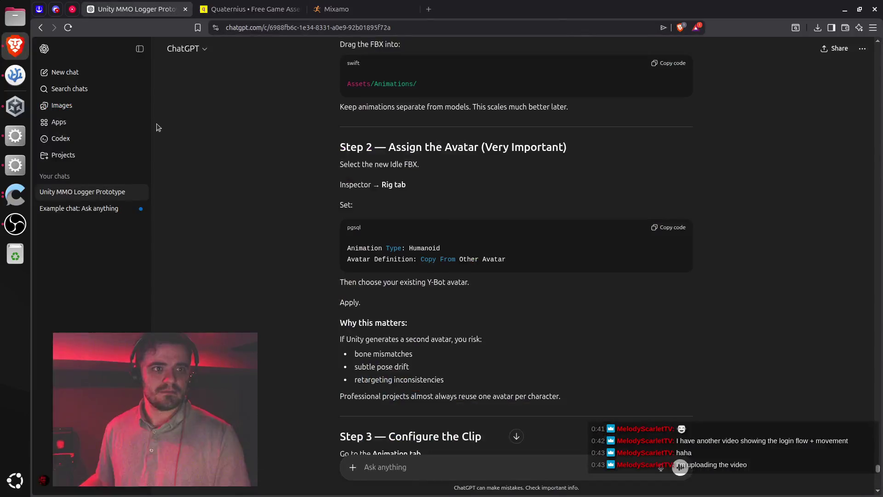
{"action": "scroll", "coordinate": [425, 259], "scroll_direction": "down", "scroll_amount": 6}
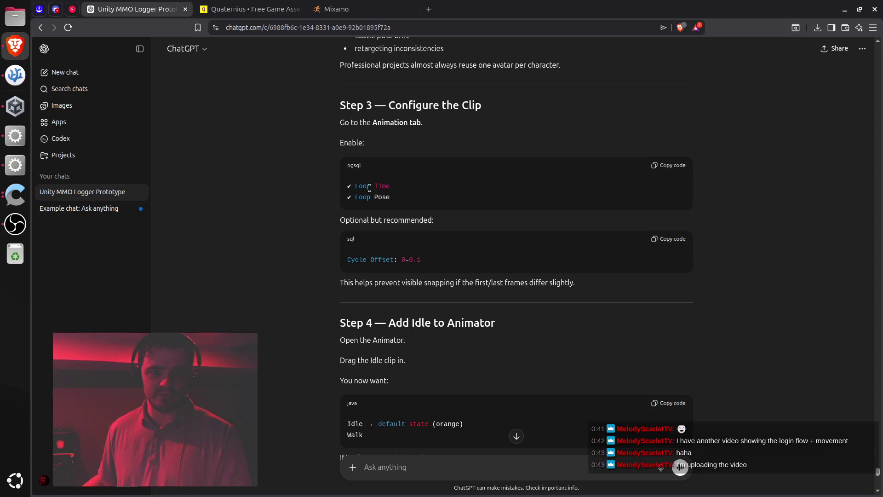
{"action": "left_click_drag", "start_coordinate": [363, 187], "coordinate": [387, 197]}
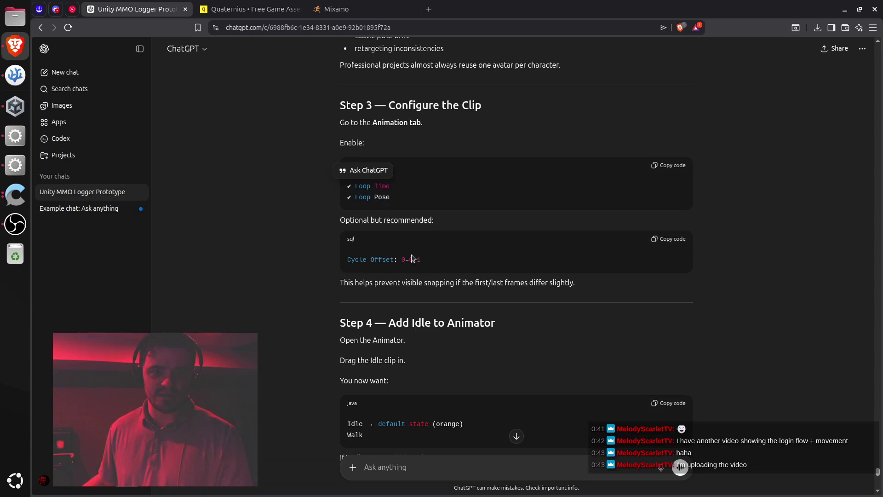
{"action": "left_click", "coordinate": [422, 272]}
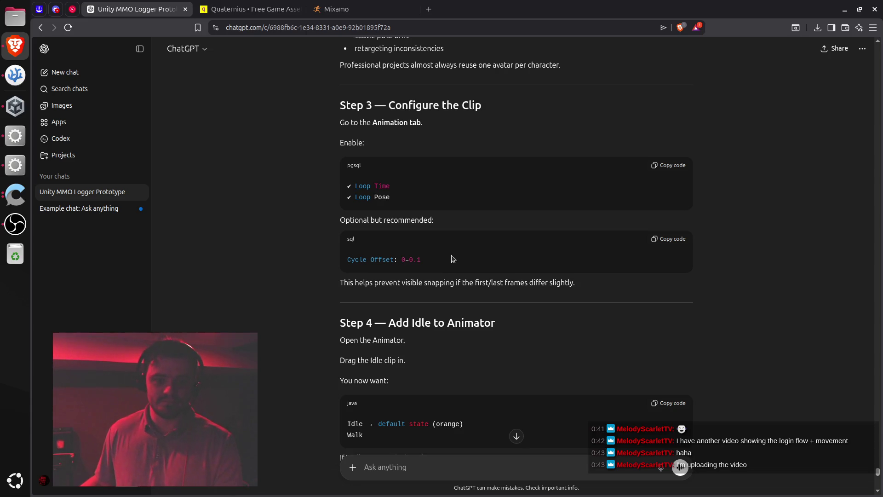
{"action": "scroll", "coordinate": [440, 295], "scroll_direction": "down", "scroll_amount": 3}
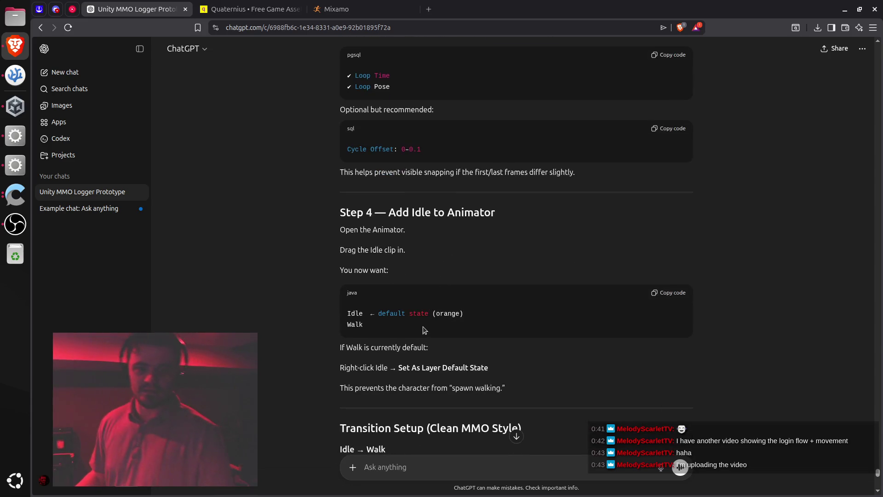
{"action": "scroll", "coordinate": [425, 329], "scroll_direction": "down", "scroll_amount": 2}
{"action": "scroll", "coordinate": [434, 283], "scroll_direction": "up", "scroll_amount": 4}
{"action": "scroll", "coordinate": [451, 263], "scroll_direction": "up", "scroll_amount": 1}
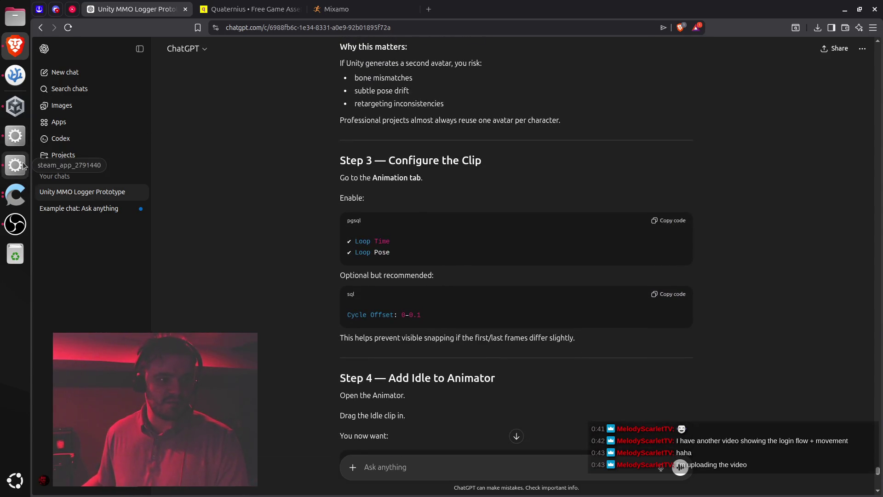
{"action": "left_click", "coordinate": [15, 136]}
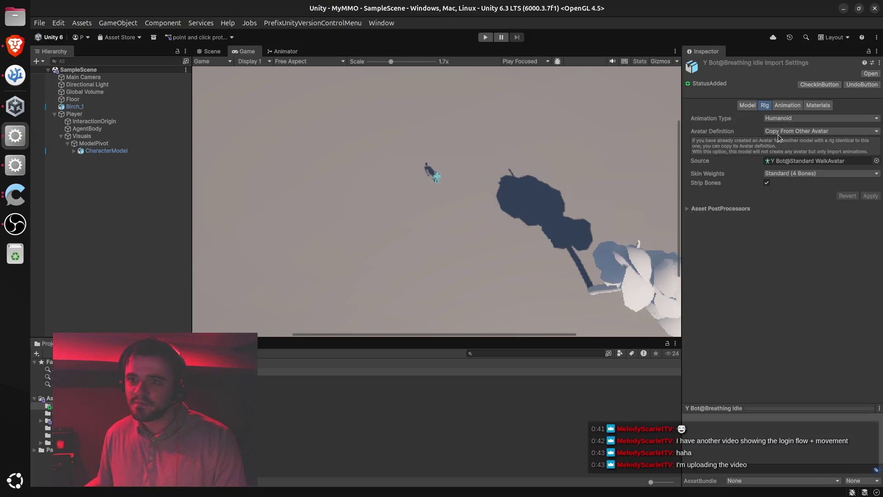
Show Breathing Idle's Animation import settings (clip frames 0–243) alongside the Scene view.
{"action": "left_click", "coordinate": [791, 106]}
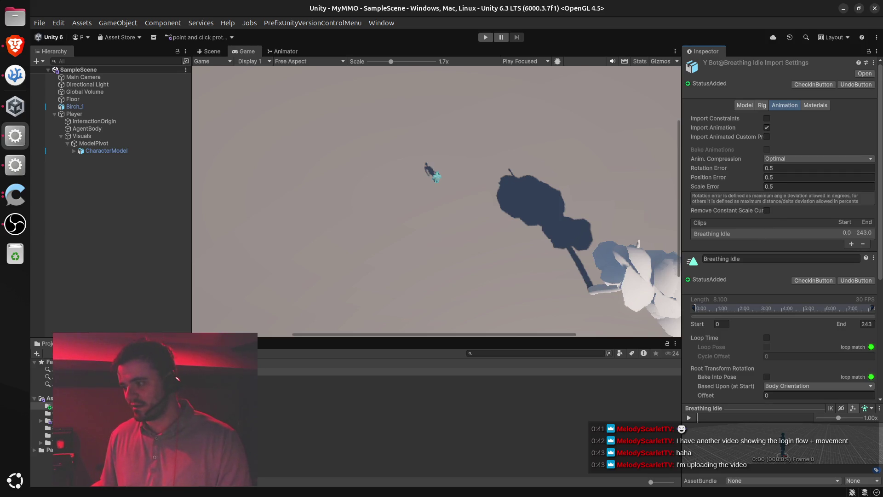
{"action": "left_click", "coordinate": [15, 164]}
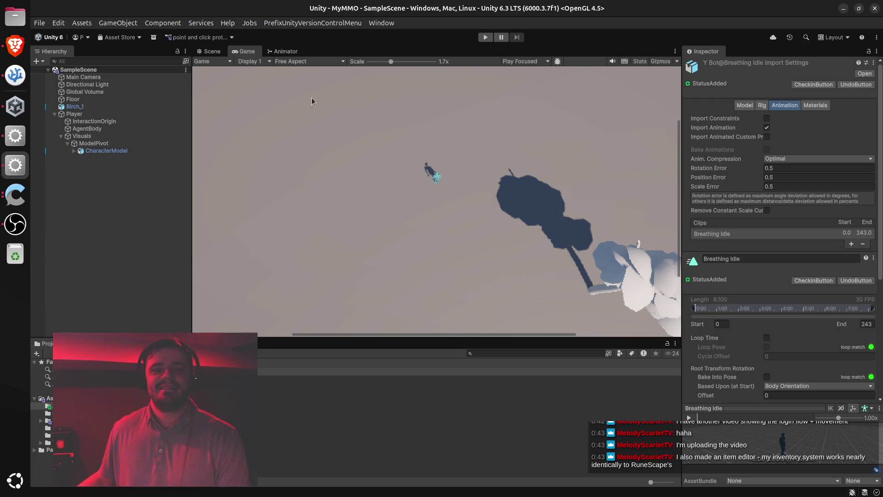
{"action": "left_click", "coordinate": [211, 52]}
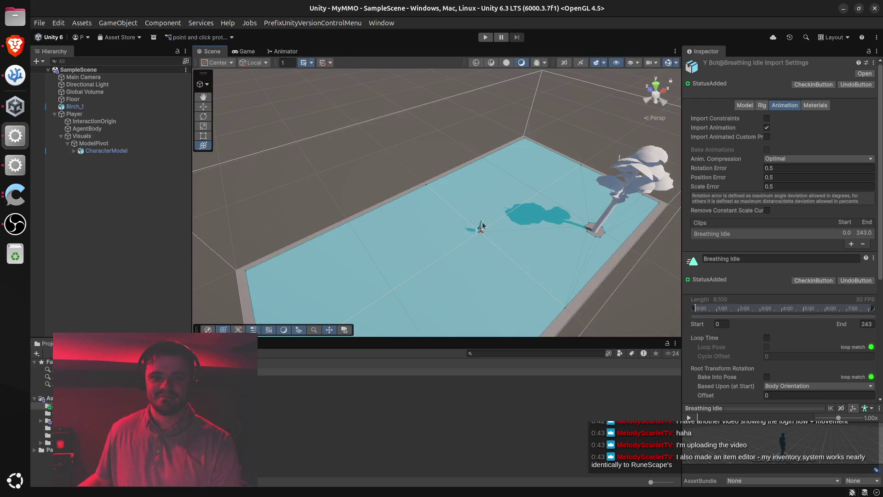
Zoom and orbit the Scene view around the player character, then go back to ChatGPT.
{"action": "scroll", "coordinate": [536, 273], "scroll_direction": "up", "scroll_amount": 5}
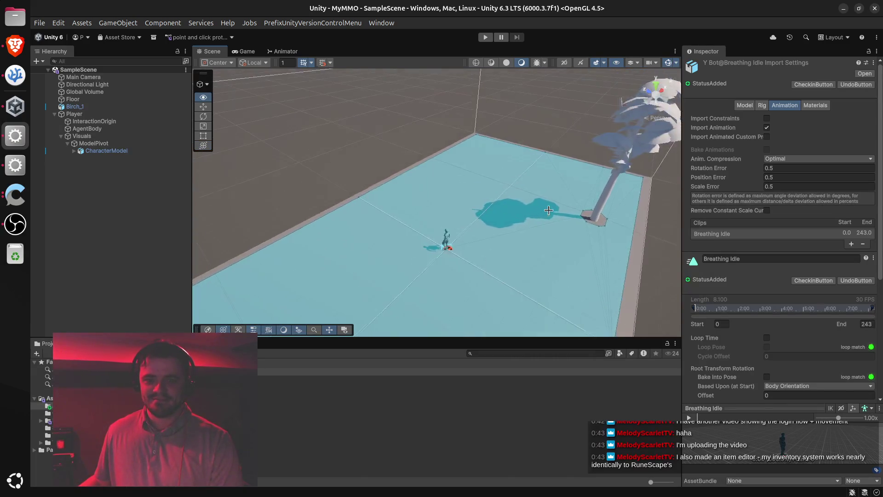
{"action": "scroll", "coordinate": [554, 205], "scroll_direction": "up", "scroll_amount": 5}
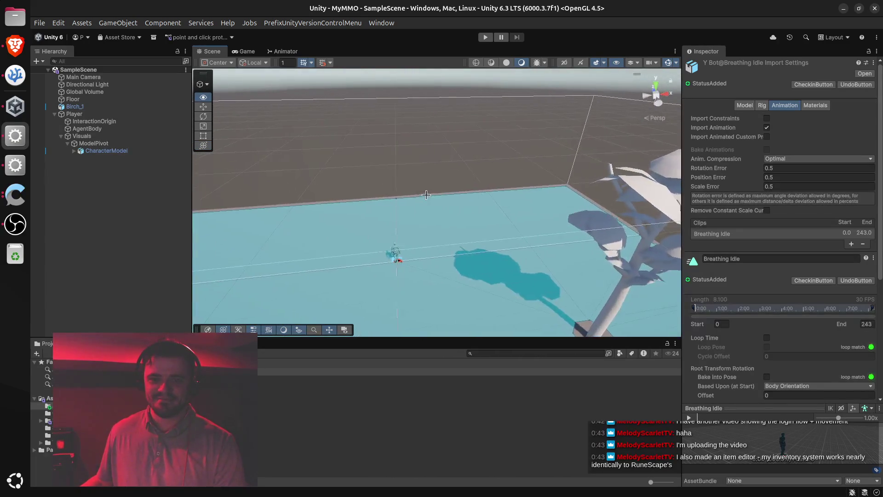
{"action": "left_click_drag", "start_coordinate": [441, 212], "coordinate": [500, 216]}
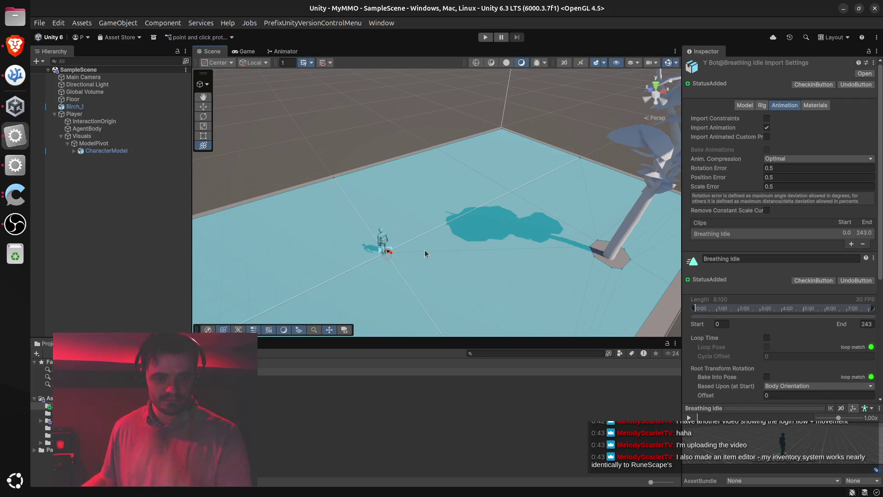
{"action": "left_click_drag", "start_coordinate": [424, 250], "coordinate": [387, 250]}
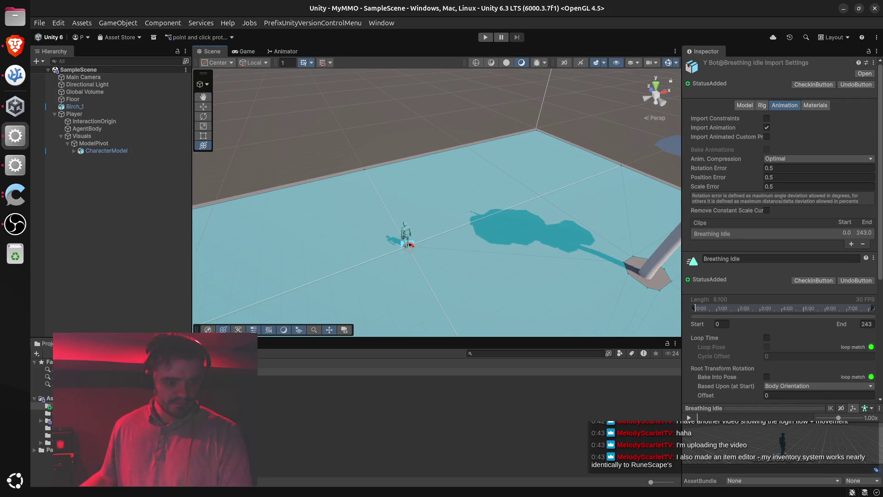
{"action": "left_click", "coordinate": [15, 45]}
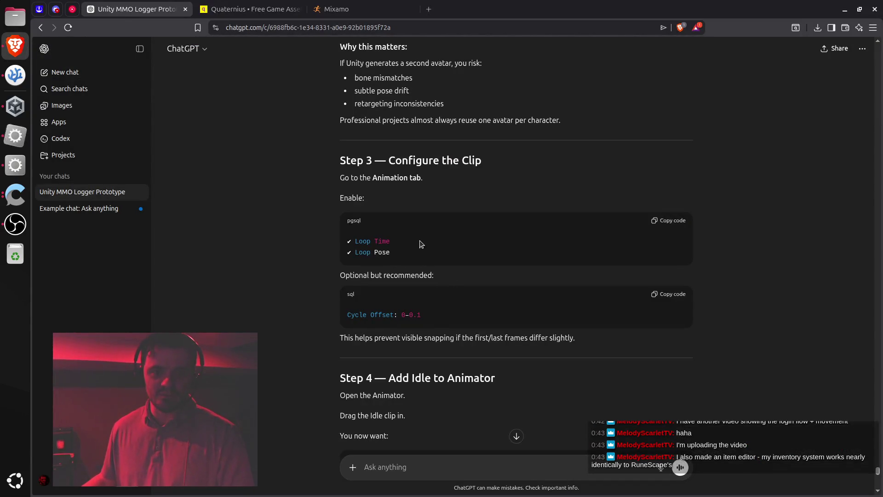
Tick Loop Time and Loop Pose for Breathing Idle and enter a 0.1 Cycle Offset.
{"action": "key", "text": "alt+Tab"}
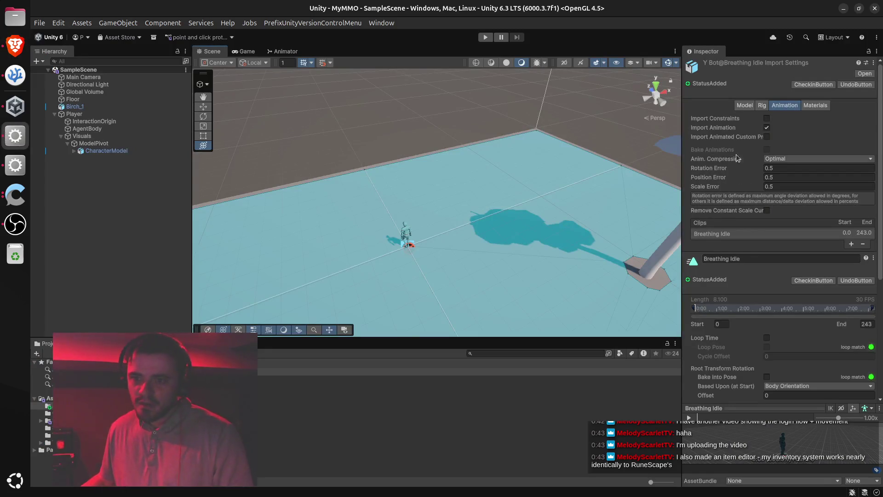
{"action": "scroll", "coordinate": [747, 272], "scroll_direction": "down", "scroll_amount": 2}
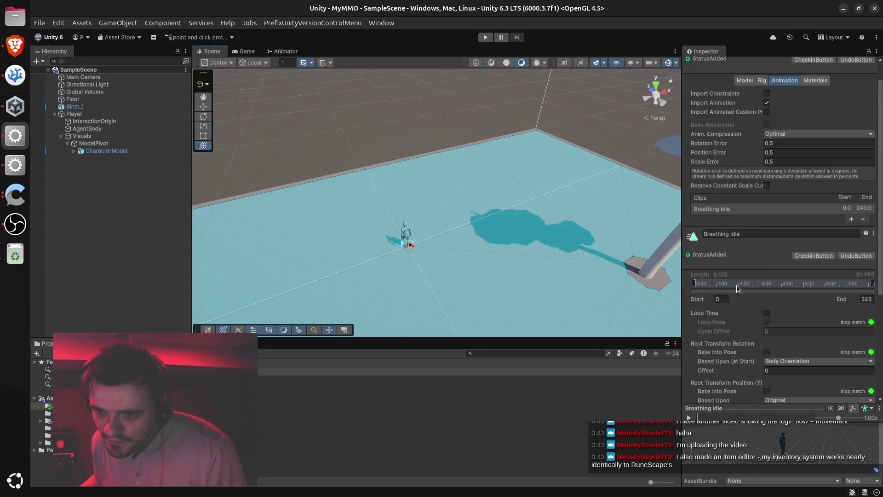
{"action": "left_click", "coordinate": [767, 313]}
{"action": "scroll", "coordinate": [773, 310], "scroll_direction": "down", "scroll_amount": 4}
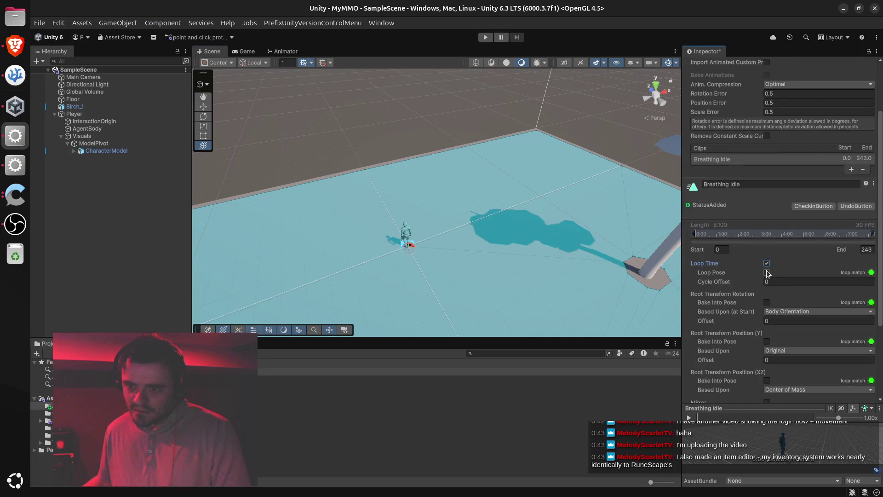
{"action": "key", "text": "alt+Tab"}
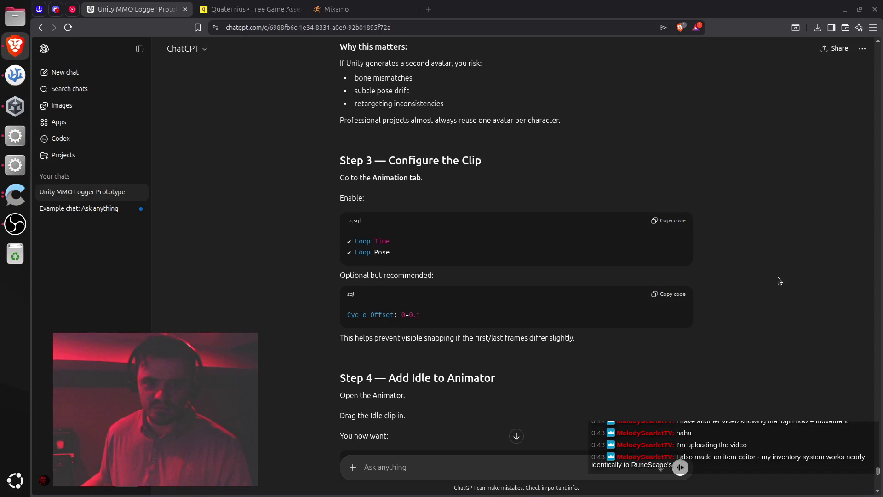
{"action": "key", "text": "alt+Tab"}
{"action": "left_click", "coordinate": [796, 282]}
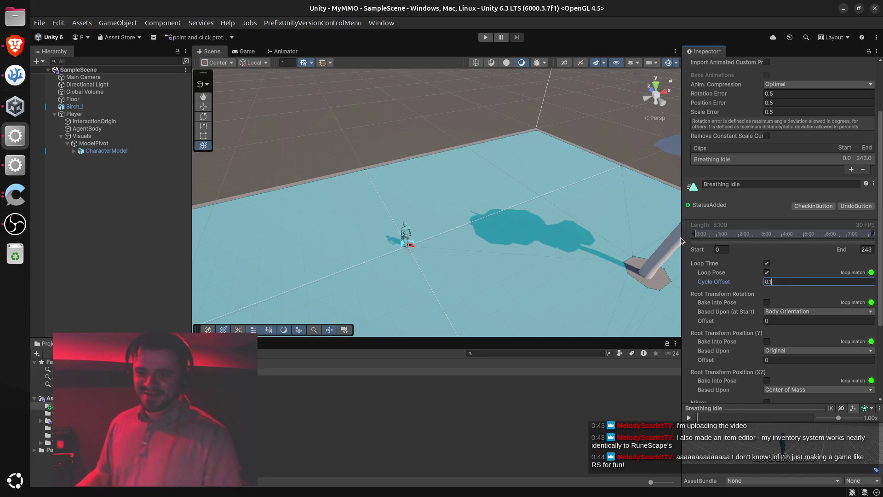
{"action": "left_click_drag", "start_coordinate": [541, 278], "coordinate": [535, 273]}
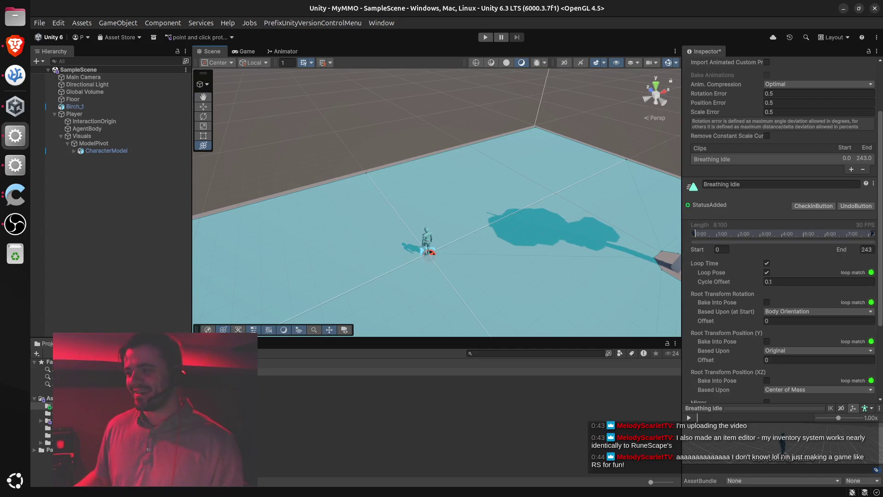
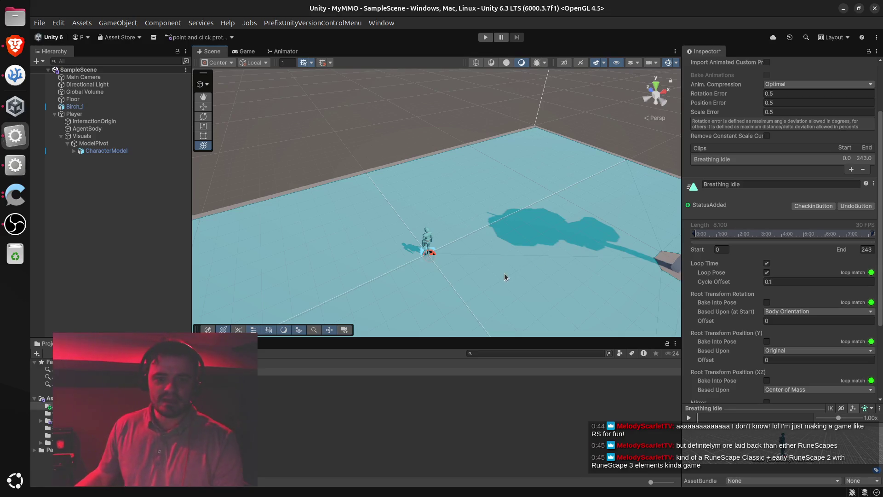
Tilt the Scene camera over the floor, then switch to the browser's game video.
{"action": "mouse_move", "coordinate": [505, 274]}
{"action": "left_mouse_down"}
{"action": "mouse_move", "coordinate": [507, 281]}
{"action": "mouse_move", "coordinate": [491, 259]}
{"action": "mouse_move", "coordinate": [481, 261]}
{"action": "mouse_move", "coordinate": [460, 272]}
{"action": "mouse_move", "coordinate": [463, 291]}
{"action": "left_mouse_up"}
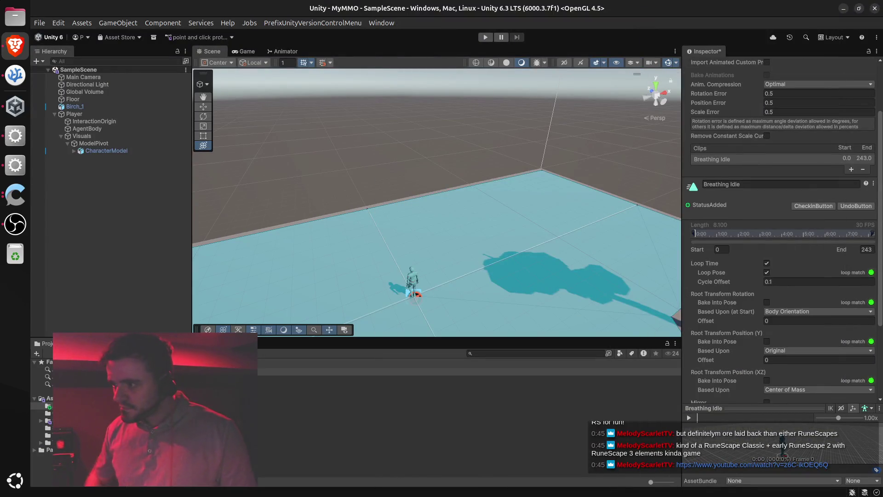
{"action": "key", "text": "alt+Tab"}
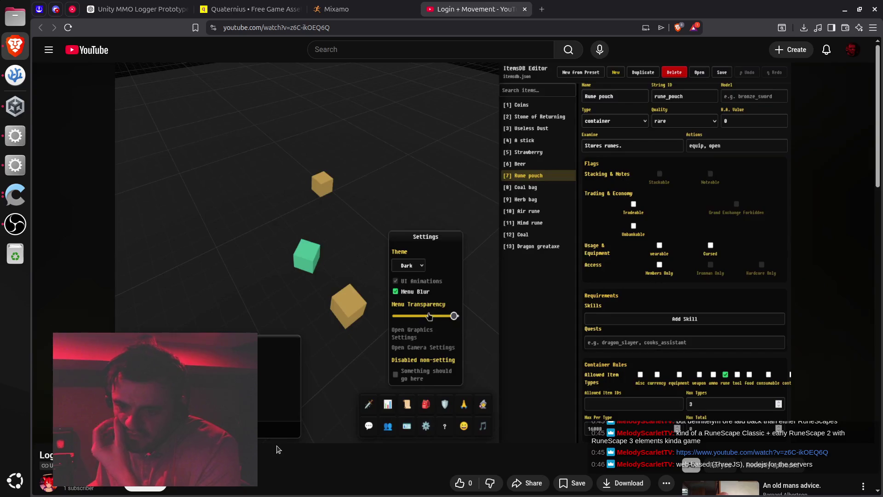
Close the YouTube Login + Movement video tab so the Mixamo page shows.
{"action": "mouse_move", "coordinate": [299, 424]}
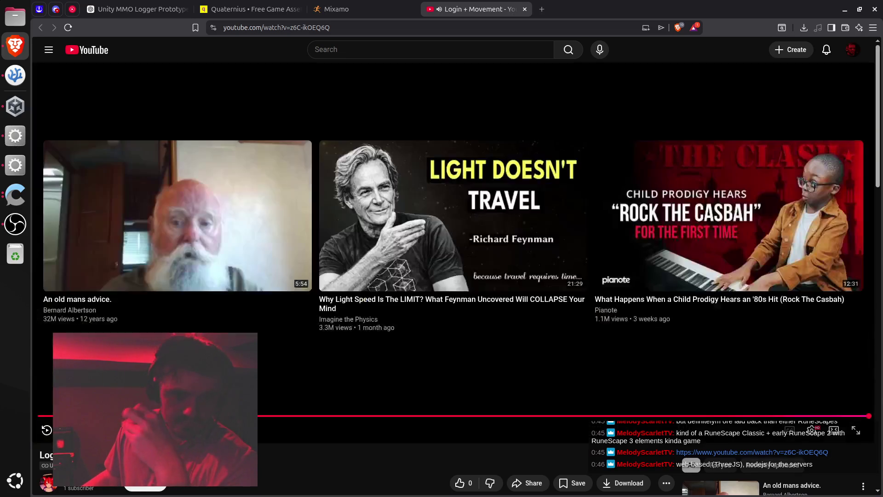
{"action": "key", "text": "ctrl+w"}
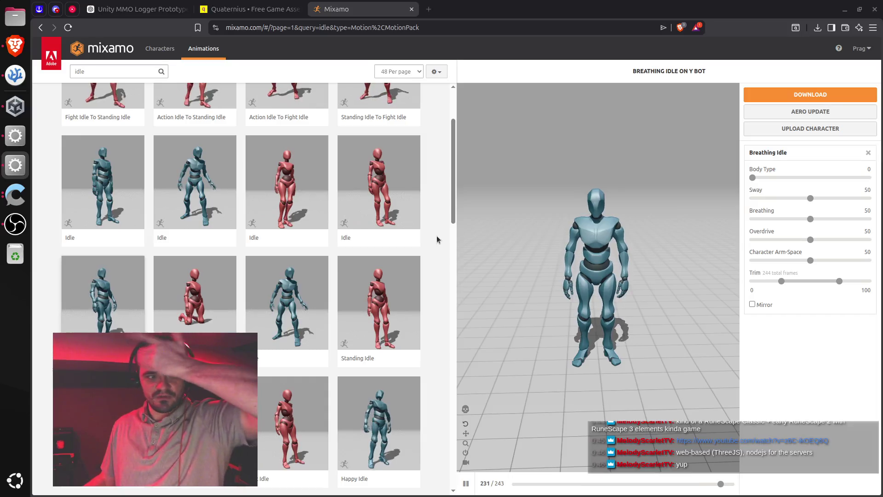
Orbit Unity's Scene view around the character, then go to the ChatGPT tab in Brave.
{"action": "left_click", "coordinate": [17, 138]}
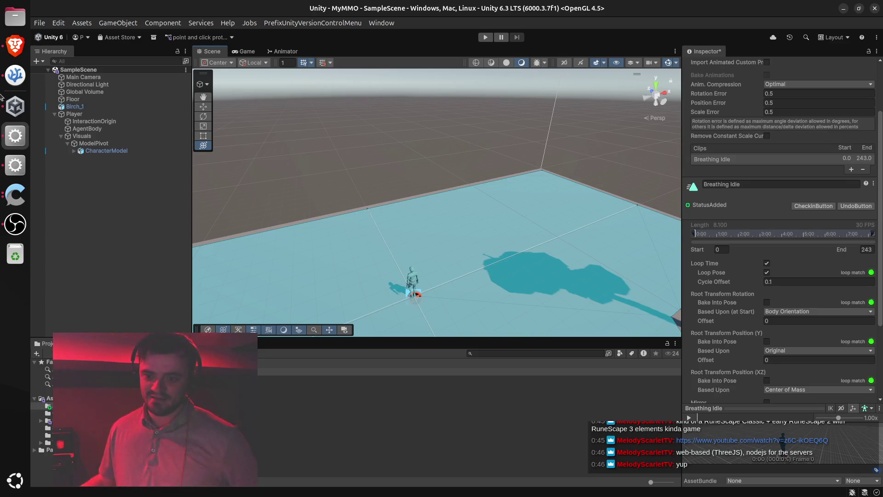
{"action": "left_click_drag", "start_coordinate": [407, 179], "coordinate": [457, 209]}
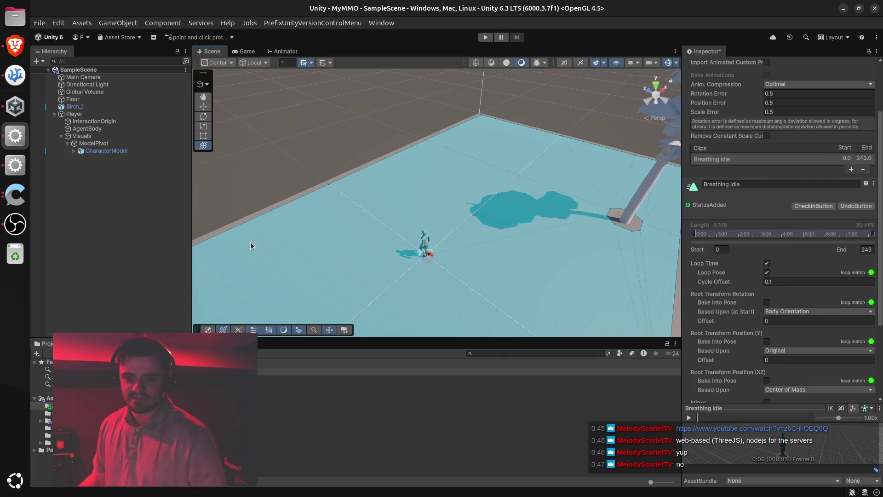
{"action": "left_click", "coordinate": [25, 64]}
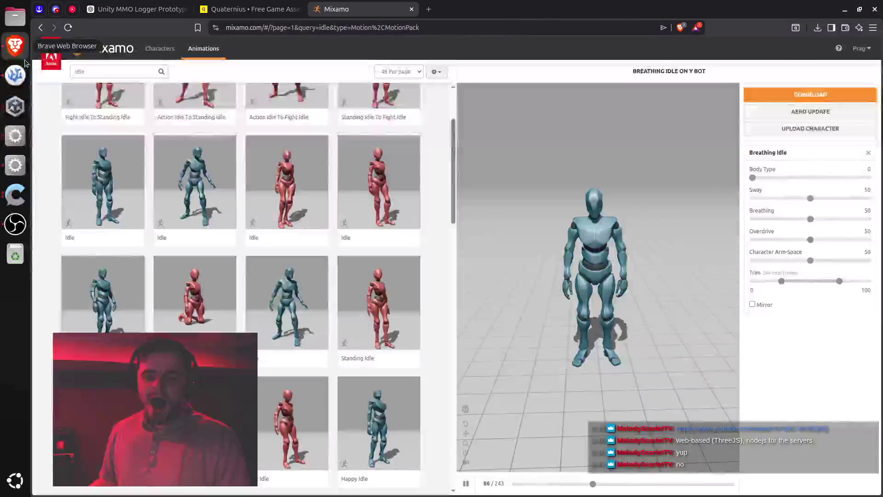
{"action": "key", "text": "ctrl+shift+Tab"}
{"action": "key", "text": "ctrl+shift+Tab"}
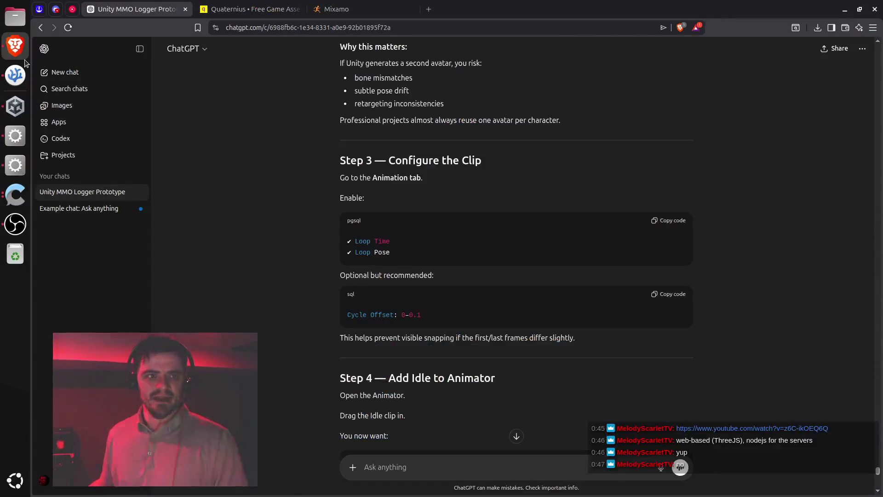
Read ChatGPT's Step 4 on making the Idle clip the default state, then return to Unity.
{"action": "scroll", "coordinate": [503, 278], "scroll_direction": "down", "scroll_amount": 3}
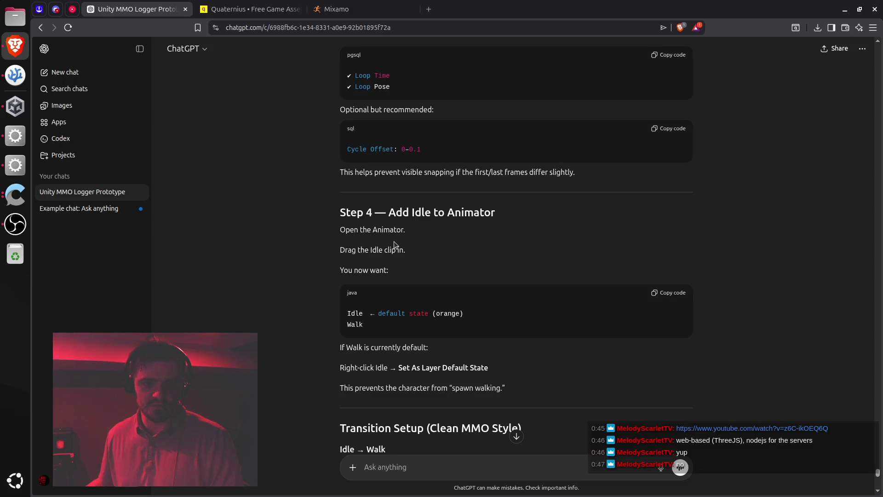
{"action": "scroll", "coordinate": [394, 241], "scroll_direction": "down", "scroll_amount": 1}
{"action": "left_click_drag", "start_coordinate": [347, 190], "coordinate": [409, 191]}
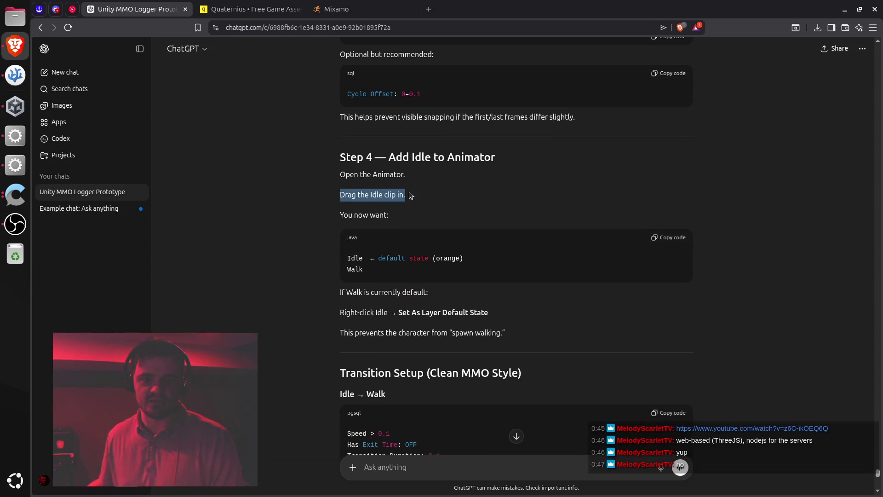
{"action": "left_click", "coordinate": [390, 199]}
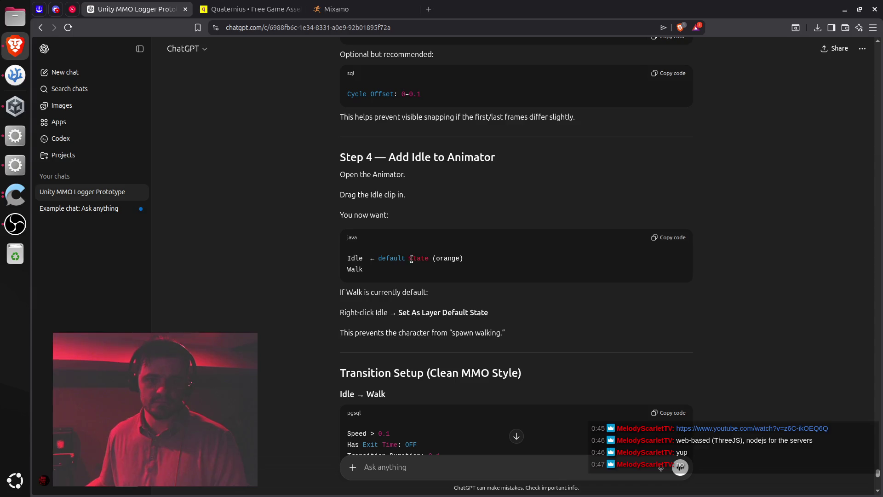
{"action": "left_click_drag", "start_coordinate": [398, 256], "coordinate": [428, 258]}
{"action": "key", "text": "alt+Tab"}
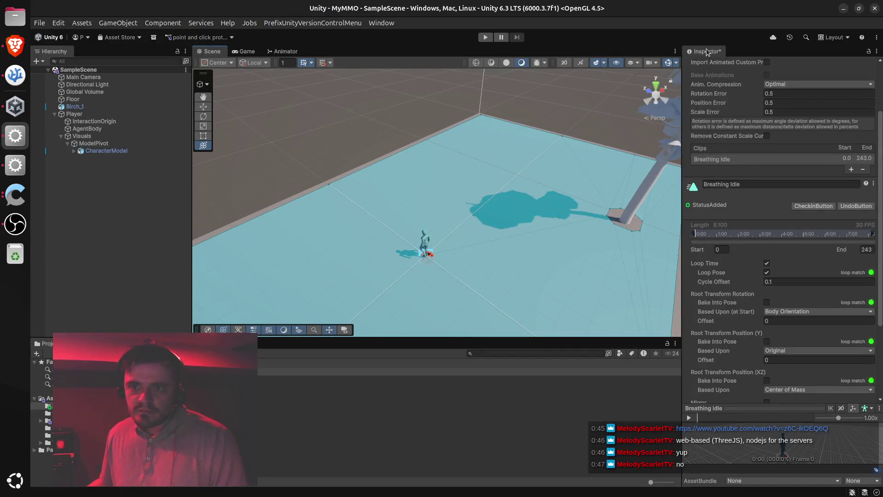
Apply the Breathing Idle import settings and set the Animator's Idle state Motion to Breathing Idle.
{"action": "scroll", "coordinate": [752, 393], "scroll_direction": "down", "scroll_amount": 5}
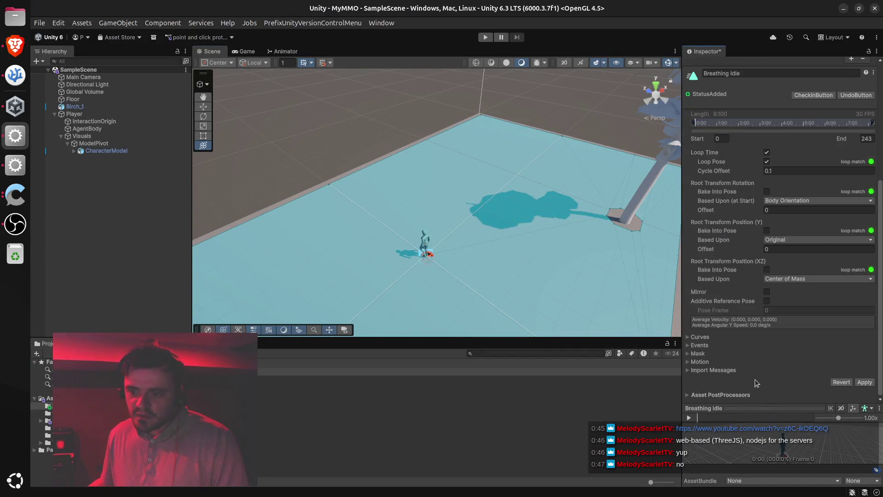
{"action": "left_click", "coordinate": [866, 382]}
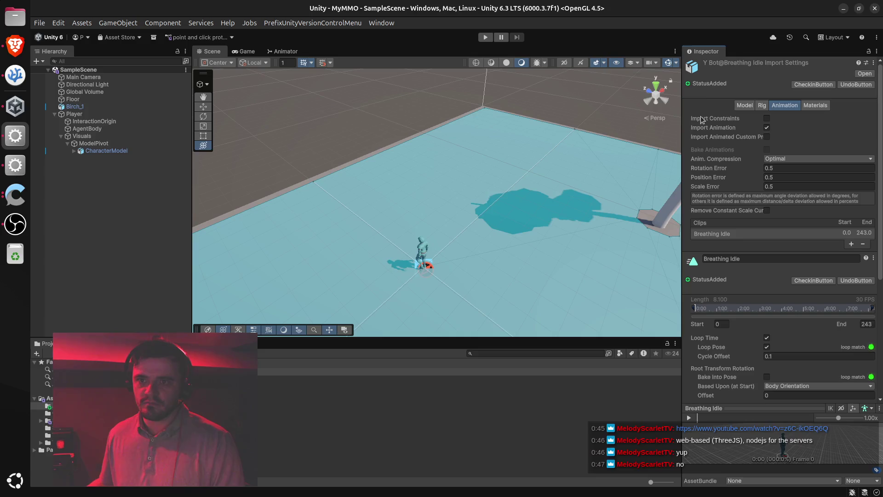
{"action": "left_click", "coordinate": [284, 51]}
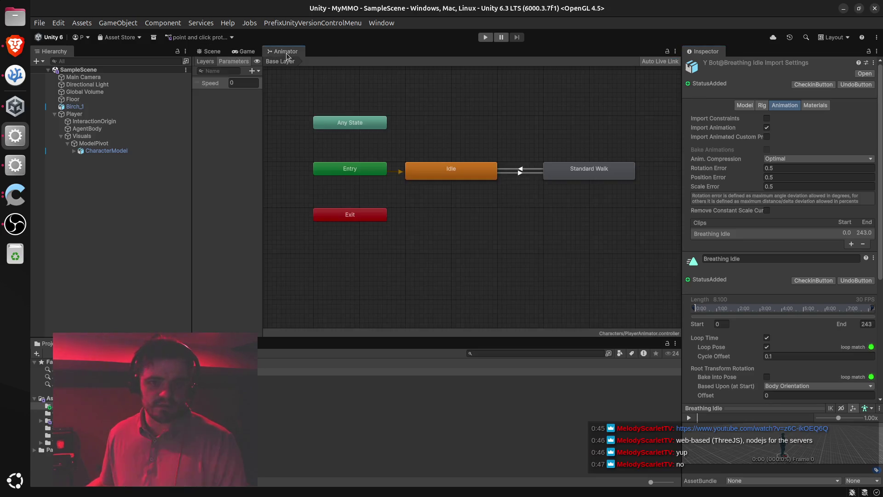
{"action": "left_click", "coordinate": [448, 182]}
{"action": "left_click", "coordinate": [455, 169]}
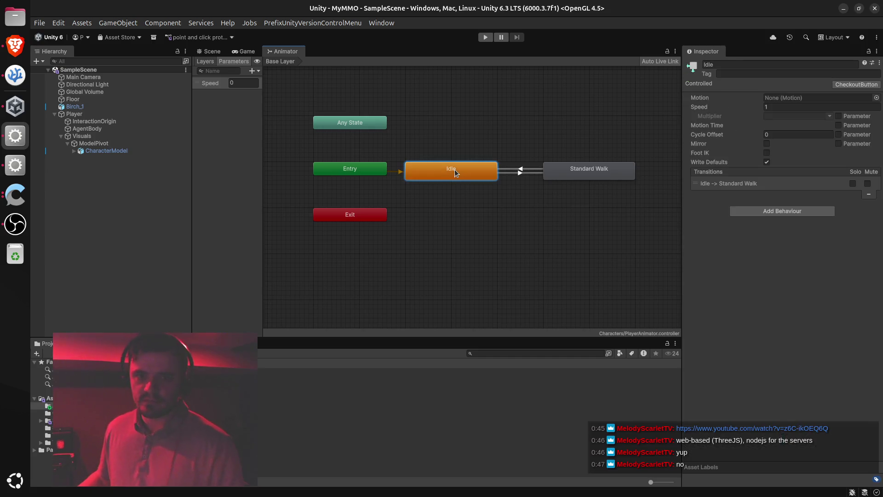
{"action": "left_click", "coordinate": [876, 98]}
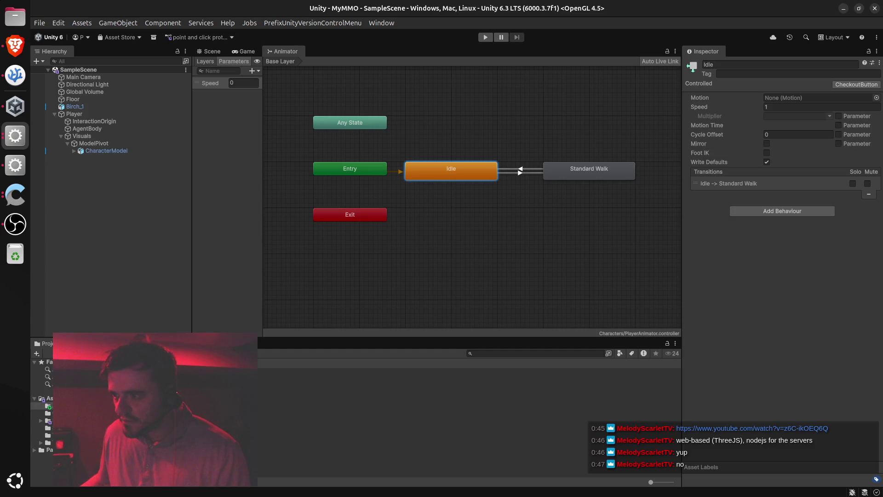
{"action": "key", "text": "Return"}
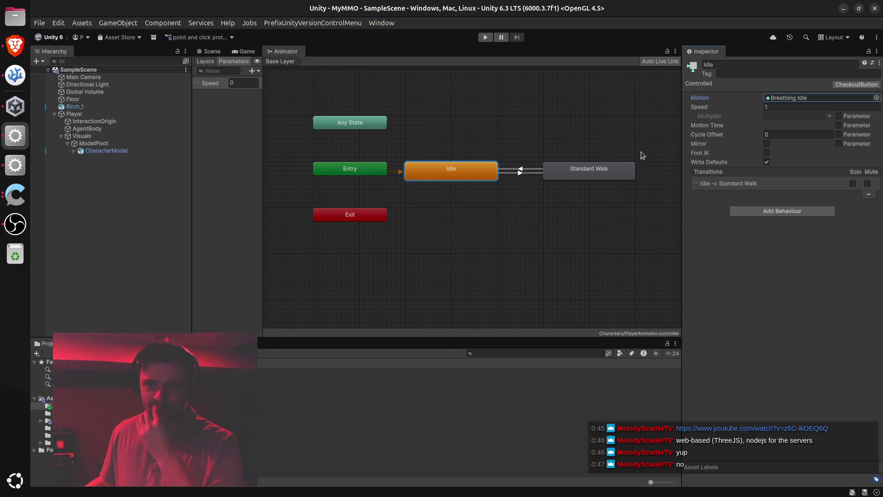
Check the Standard Walk and Idle states in the Animator, then show the Game view.
{"action": "left_click", "coordinate": [574, 172]}
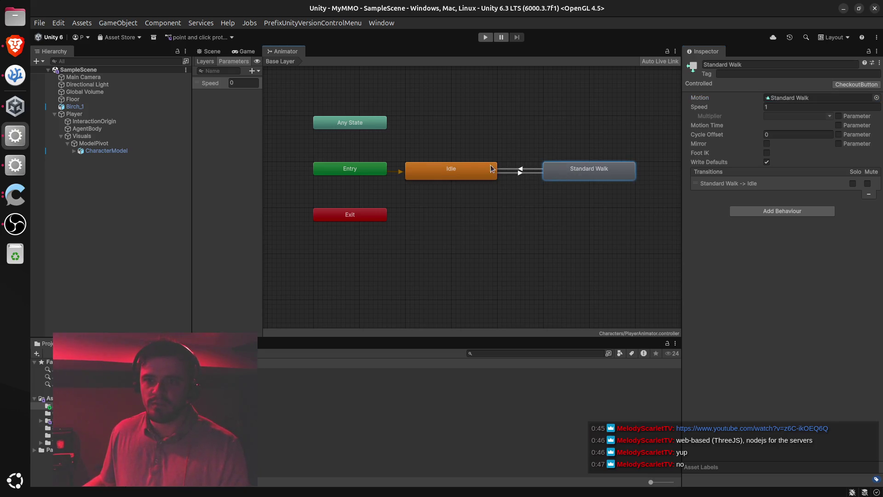
{"action": "left_click", "coordinate": [475, 164]}
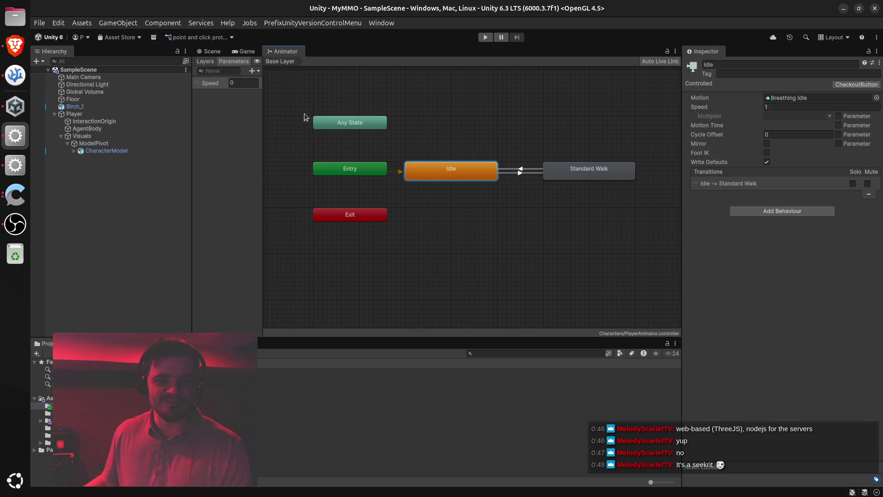
{"action": "left_click", "coordinate": [244, 51]}
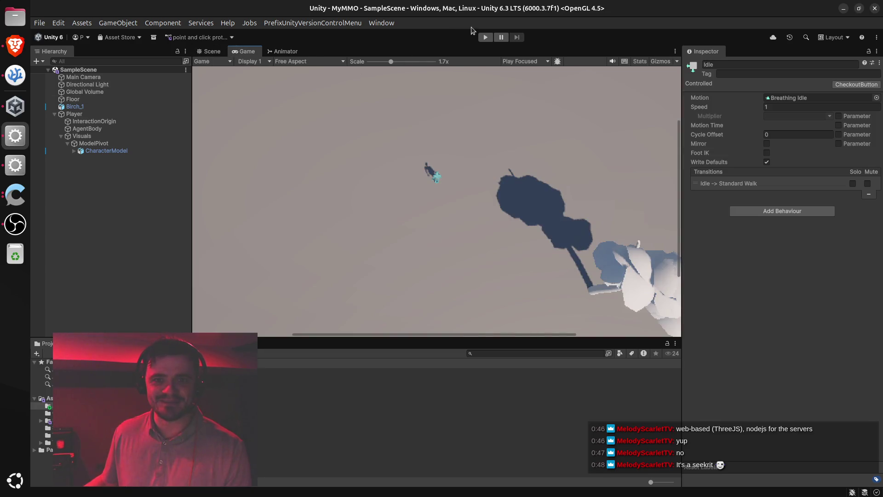
Run the game in Play mode to watch the idle animation, then return to the Scene view.
{"action": "left_click", "coordinate": [485, 37]}
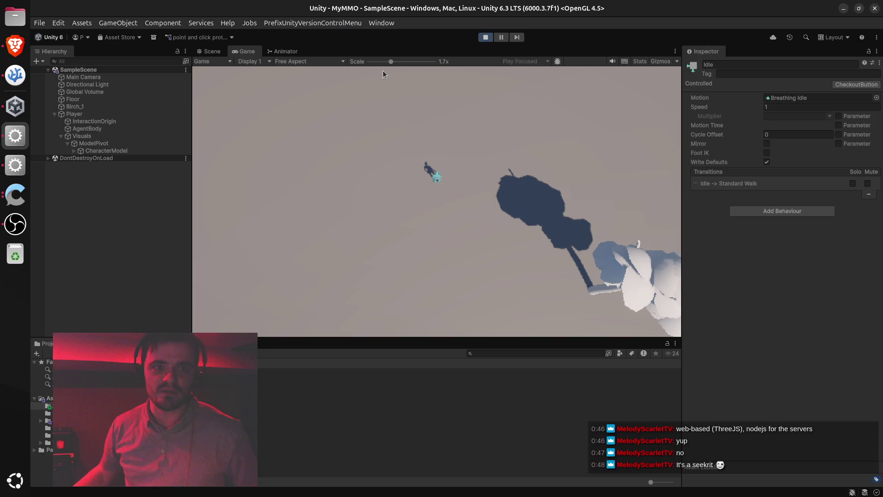
{"action": "left_click", "coordinate": [209, 51]}
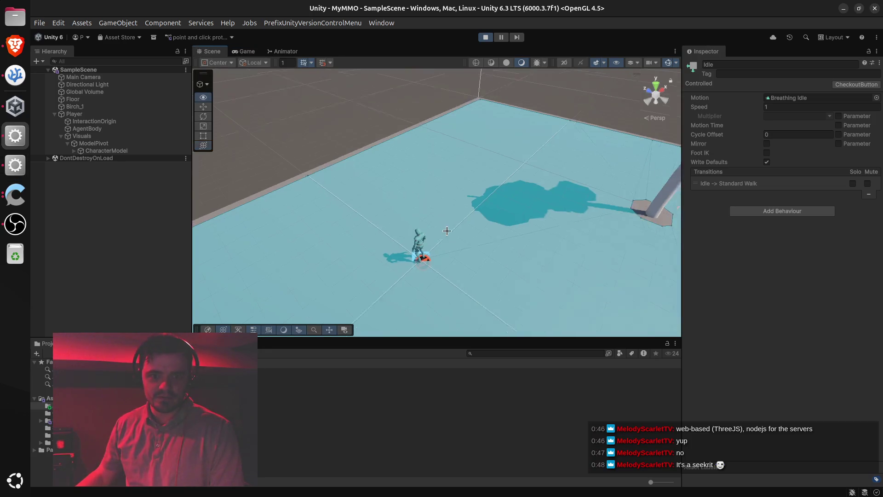
Zoom in on the character in the Scene view, then select the Floor object.
{"action": "scroll", "coordinate": [446, 230], "scroll_direction": "up", "scroll_amount": 5}
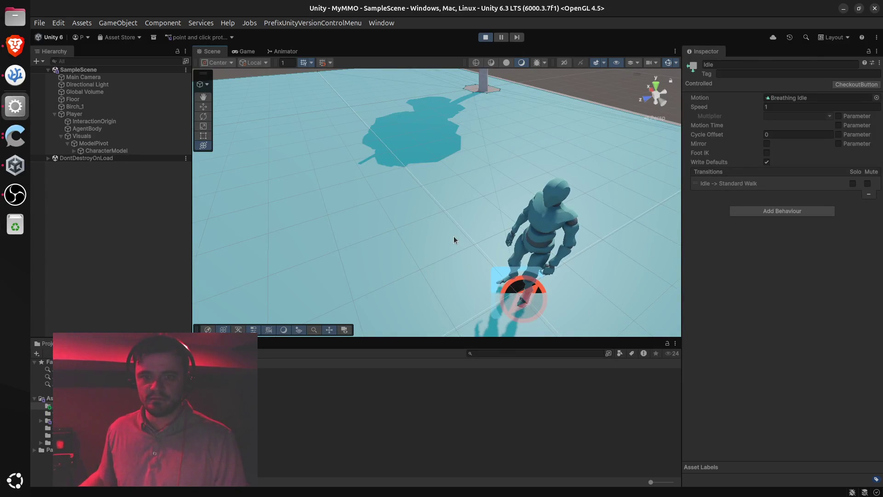
{"action": "left_click", "coordinate": [369, 208]}
In the Game view, send the player walking to several spots across the floor.
{"action": "left_click", "coordinate": [247, 54]}
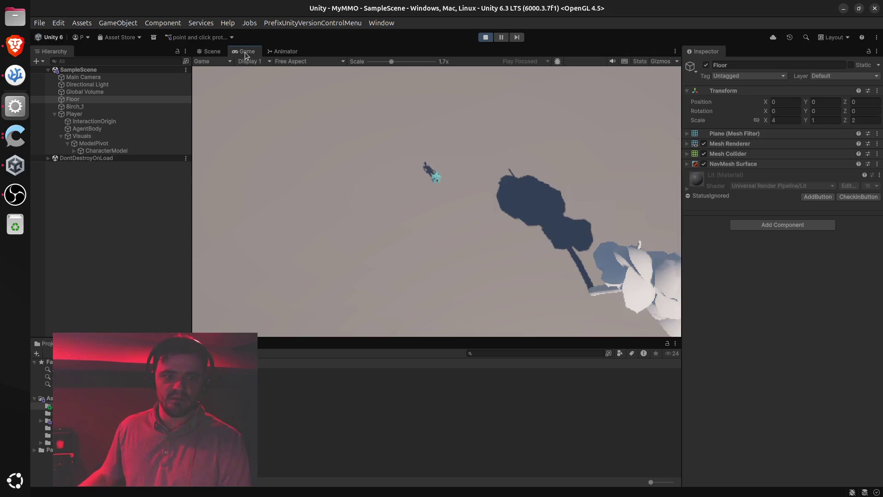
{"action": "left_click", "coordinate": [302, 214]}
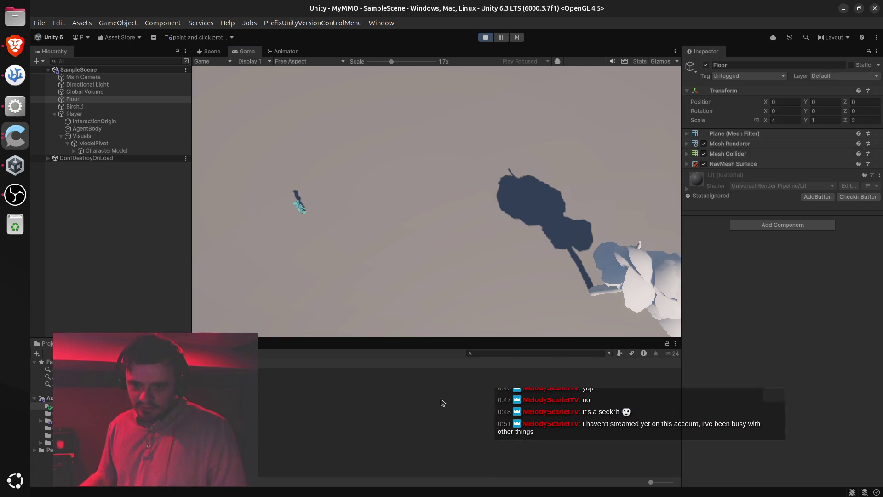
{"action": "mouse_move", "coordinate": [601, 391]}
{"action": "left_mouse_down"}
{"action": "mouse_move", "coordinate": [734, 445]}
{"action": "mouse_move", "coordinate": [725, 444]}
{"action": "left_mouse_up"}
{"action": "left_click", "coordinate": [514, 152]}
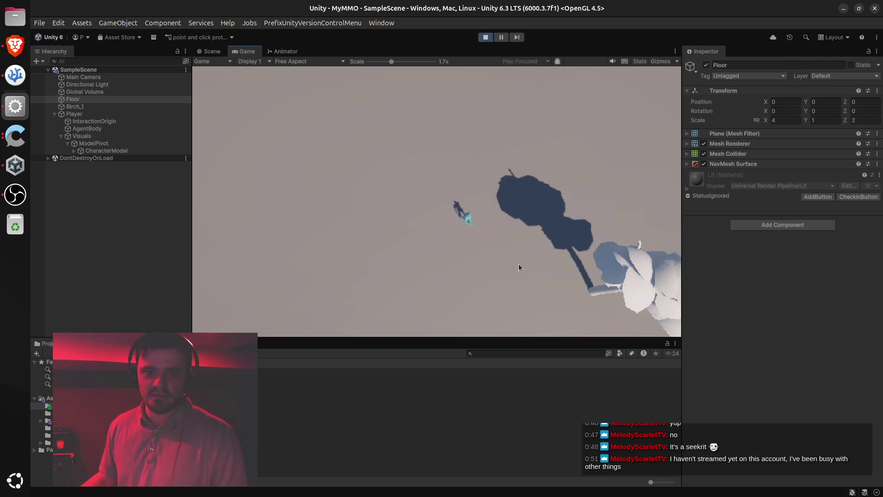
{"action": "left_click", "coordinate": [371, 194]}
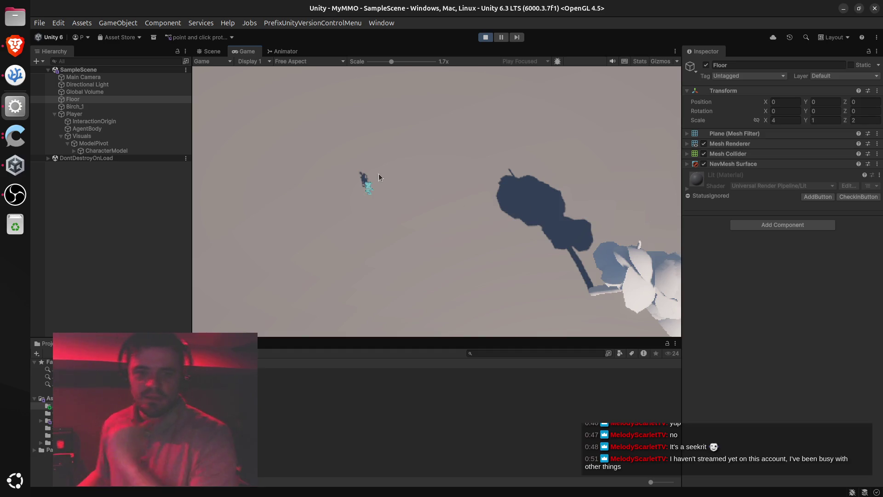
{"action": "left_click", "coordinate": [401, 143]}
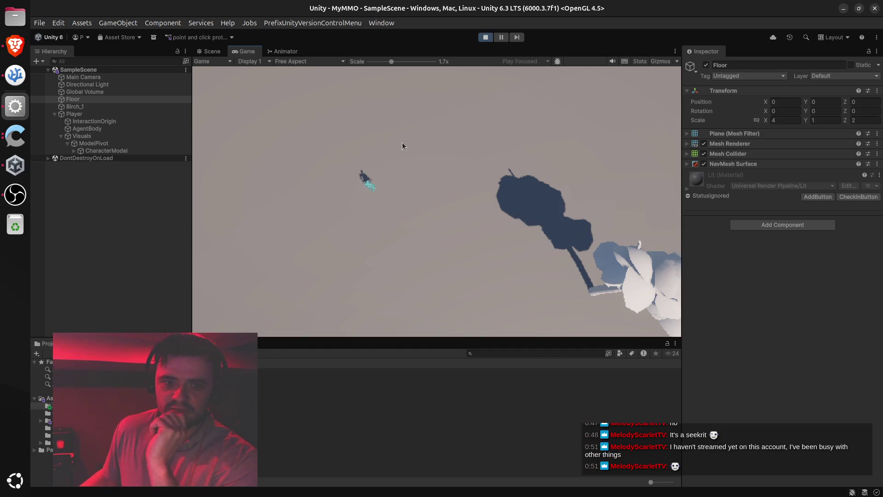
{"action": "left_click", "coordinate": [433, 139]}
{"action": "left_click", "coordinate": [429, 175]}
{"action": "left_click", "coordinate": [478, 208]}
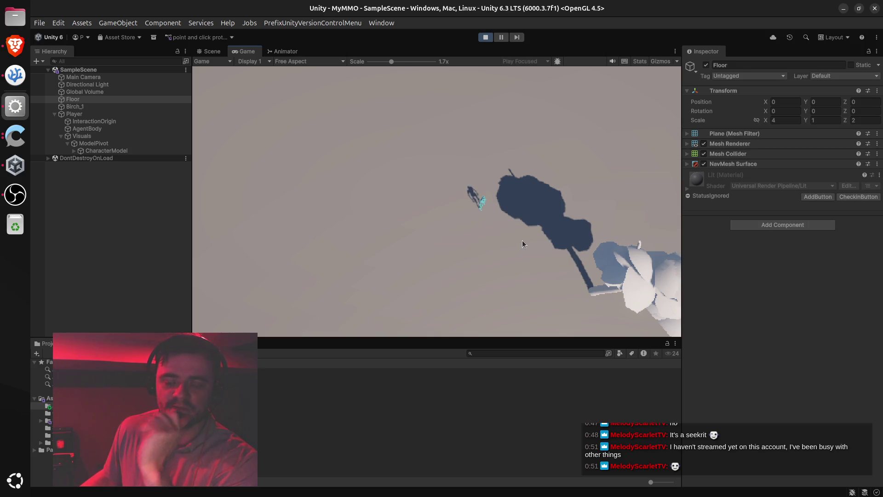
{"action": "left_click", "coordinate": [439, 244]}
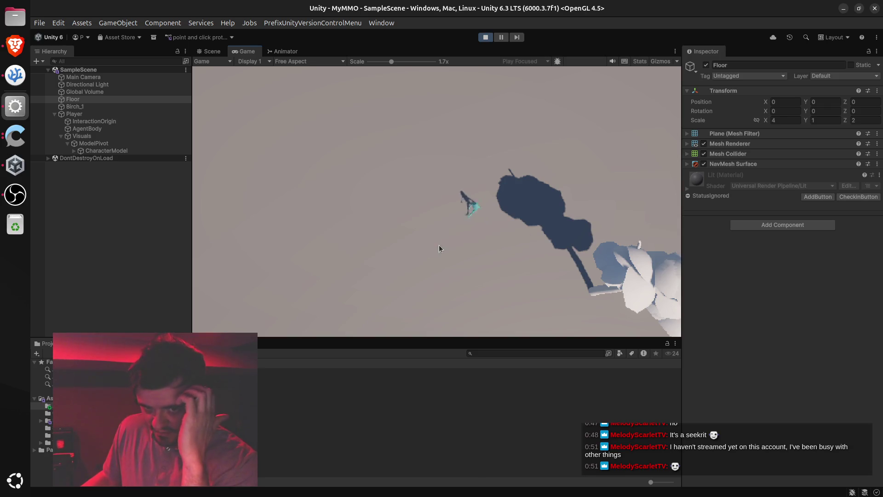
{"action": "left_click", "coordinate": [343, 127]}
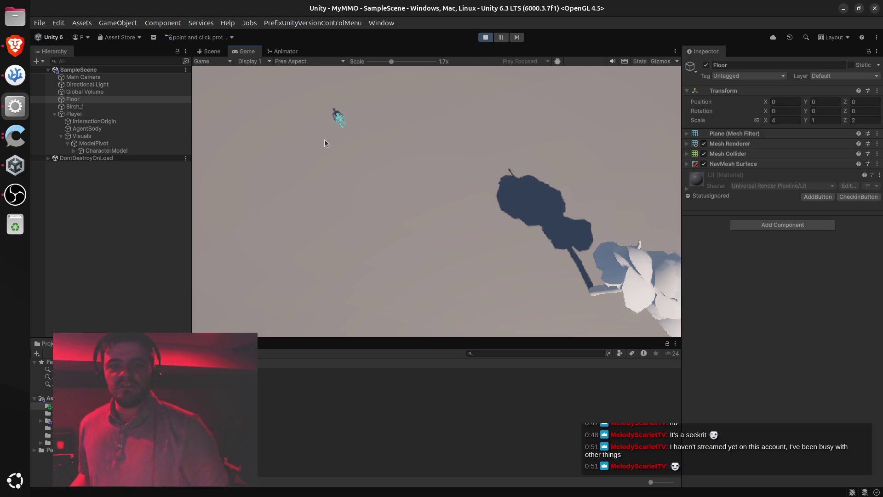
Stop Play mode, close VSCodium and Unity Hub, and bring up the ChatGPT browser window.
{"action": "left_click", "coordinate": [480, 39]}
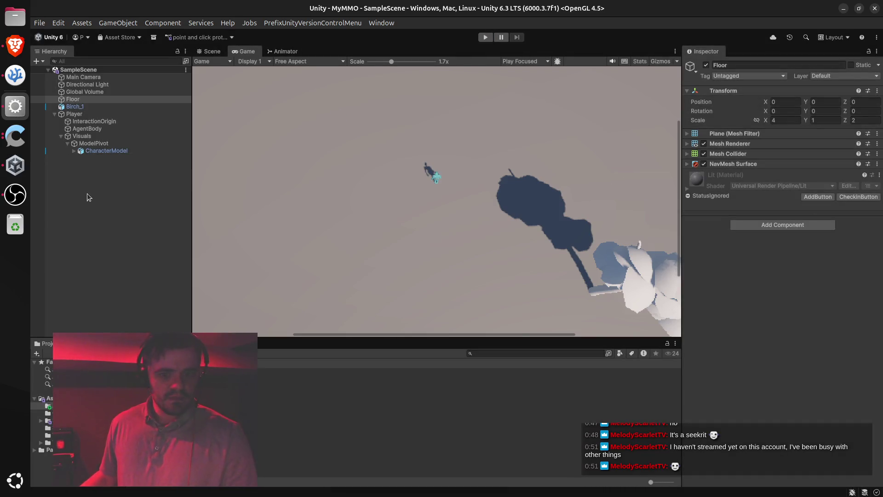
{"action": "key", "text": "super"}
{"action": "mouse_move", "coordinate": [660, 271]}
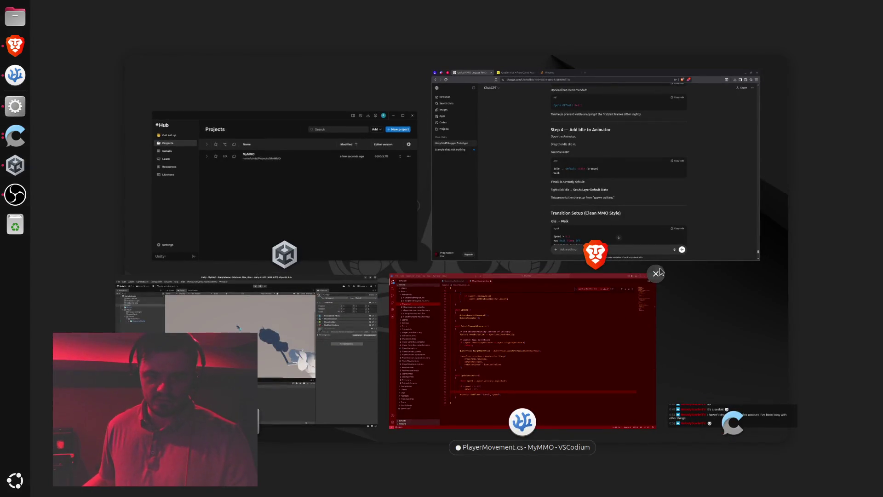
{"action": "left_click", "coordinate": [656, 274]}
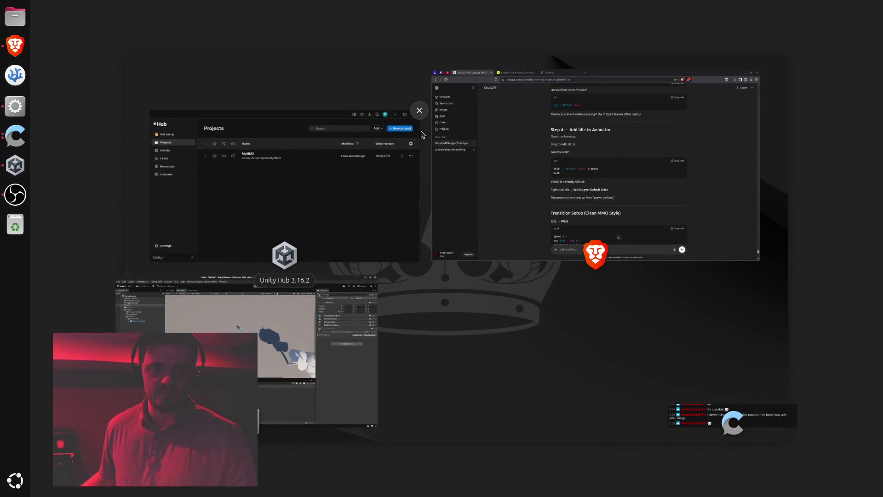
{"action": "left_click", "coordinate": [424, 111]}
{"action": "left_click", "coordinate": [470, 205]}
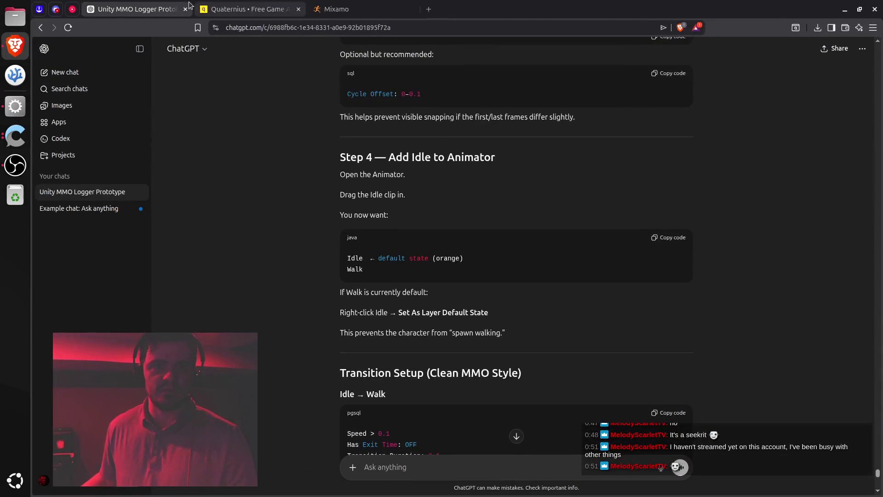
Close the pinned Discord and StreamElements tabs in Brave.
{"action": "left_click", "coordinate": [70, 15]}
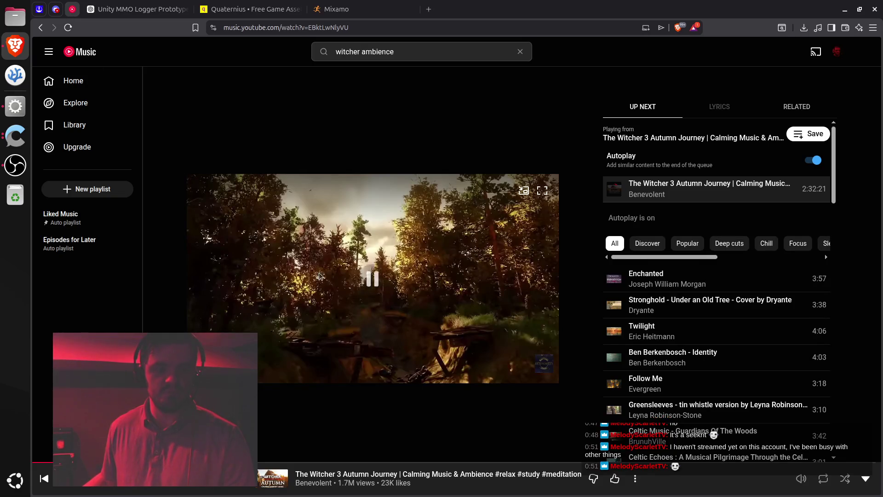
{"action": "left_click", "coordinate": [57, 14]}
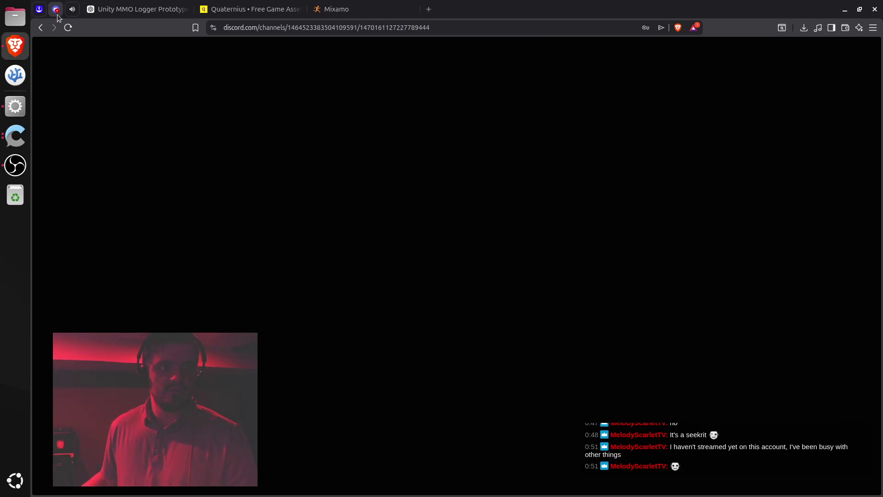
{"action": "key", "text": "ctrl+w"}
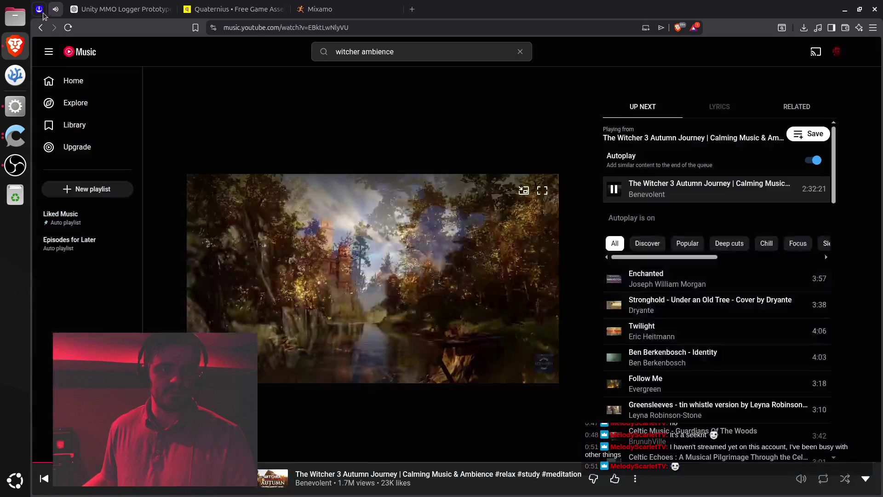
{"action": "left_click", "coordinate": [39, 17]}
{"action": "key", "text": "ctrl+w"}
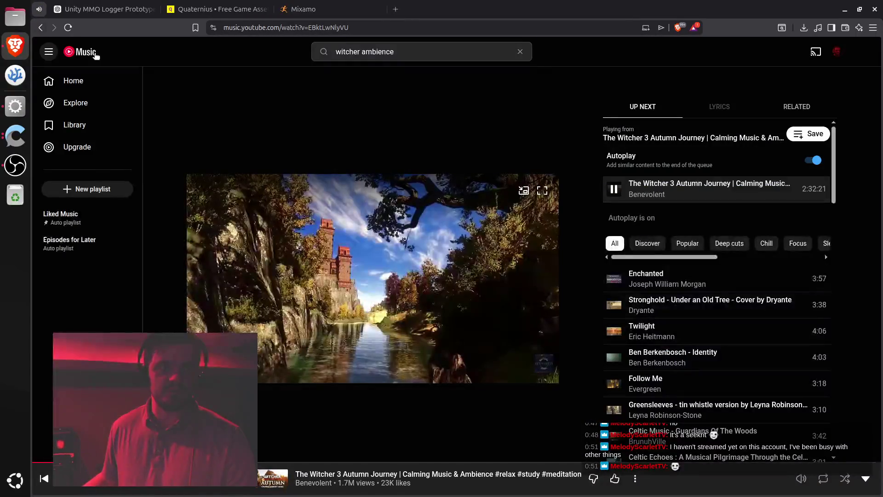
Visit the Quaternius site, then close and reopen the Mixamo animations tab.
{"action": "left_click", "coordinate": [214, 8]}
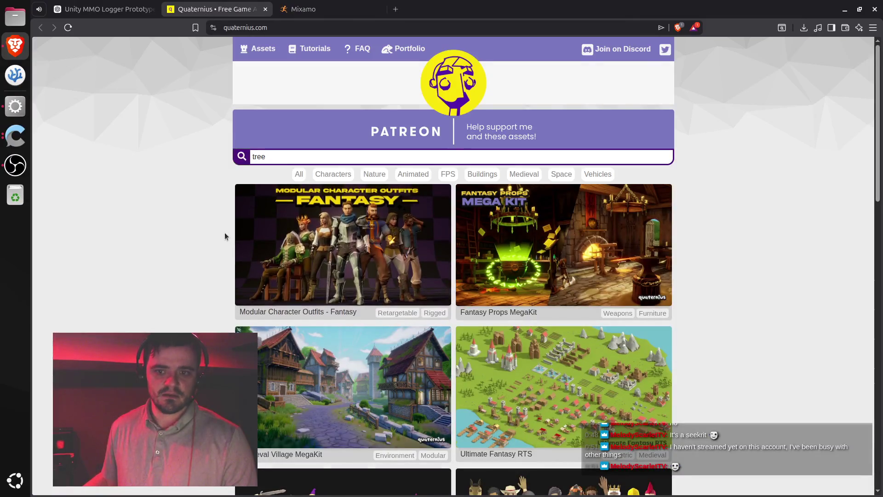
{"action": "left_click", "coordinate": [282, 27]}
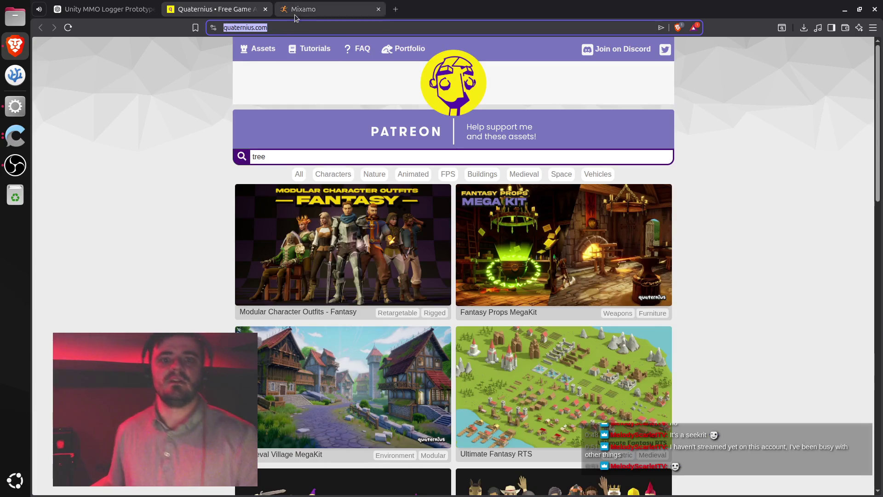
{"action": "left_click", "coordinate": [298, 10]}
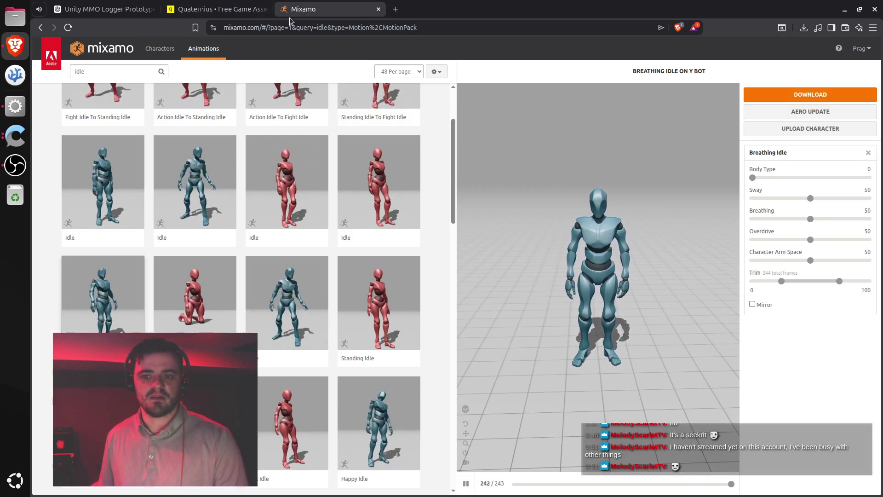
{"action": "middle_click", "coordinate": [291, 13]}
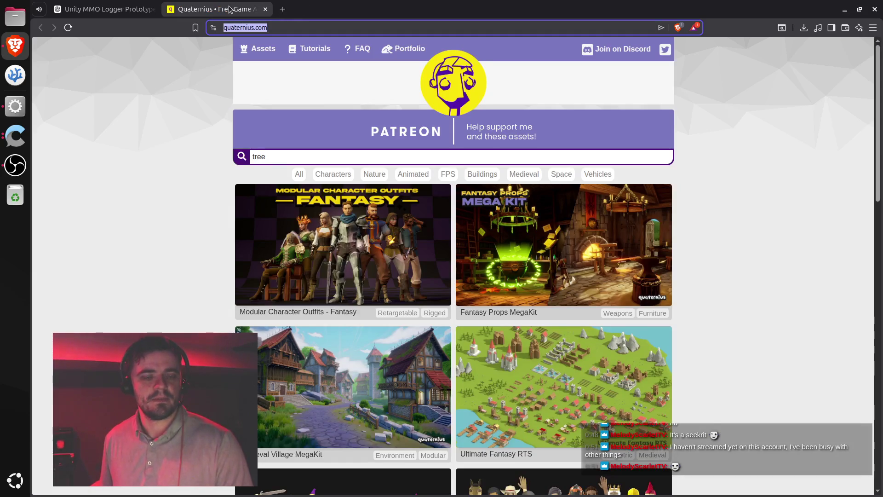
{"action": "key", "text": "ctrl+shift+t"}
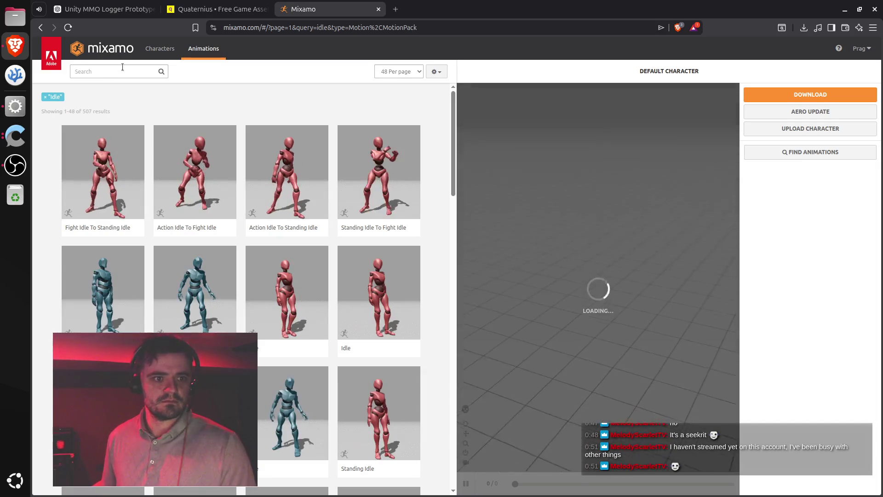
Search Mixamo for 'axechop' and scroll through the chop animation results.
{"action": "left_click", "coordinate": [122, 69]}
{"action": "type", "text": "axe"}
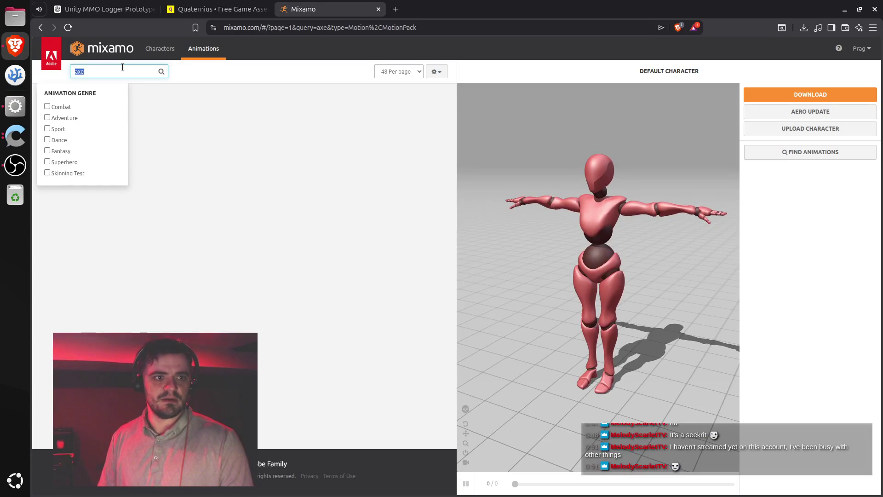
{"action": "type", "text": "chop"}
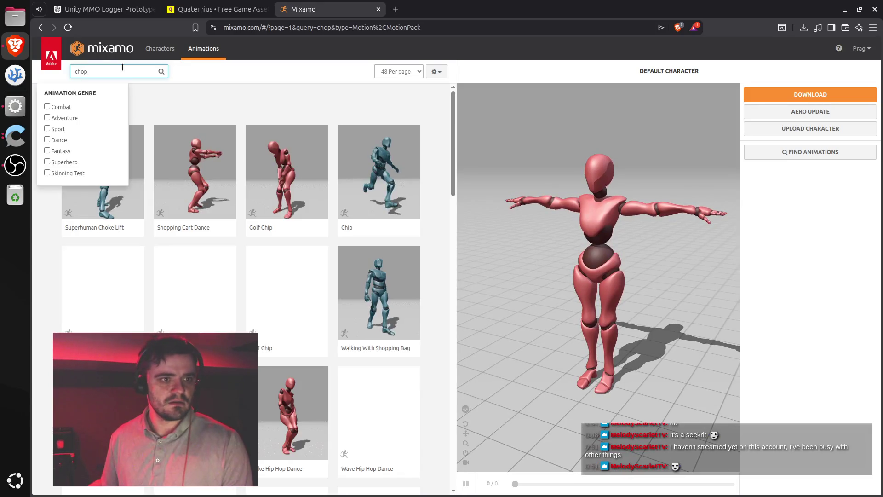
{"action": "left_click", "coordinate": [242, 105]}
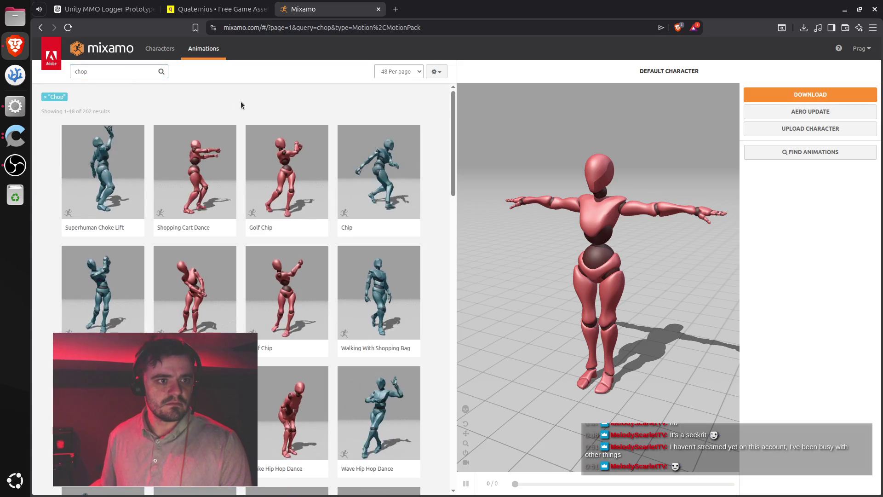
{"action": "left_click", "coordinate": [139, 68]}
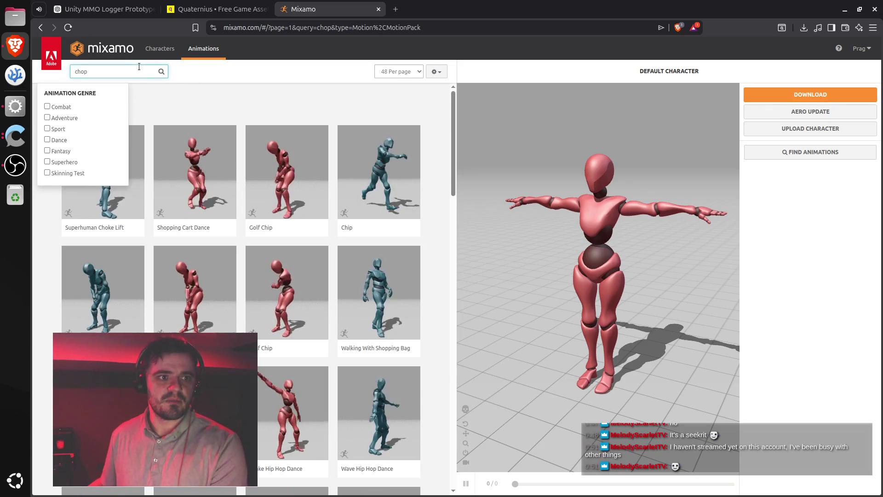
{"action": "left_click", "coordinate": [276, 95]}
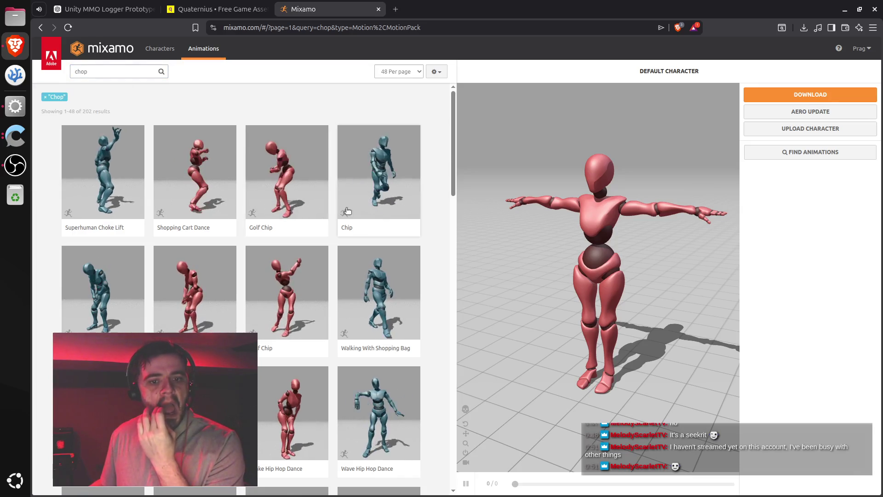
{"action": "scroll", "coordinate": [324, 276], "scroll_direction": "down", "scroll_amount": 3}
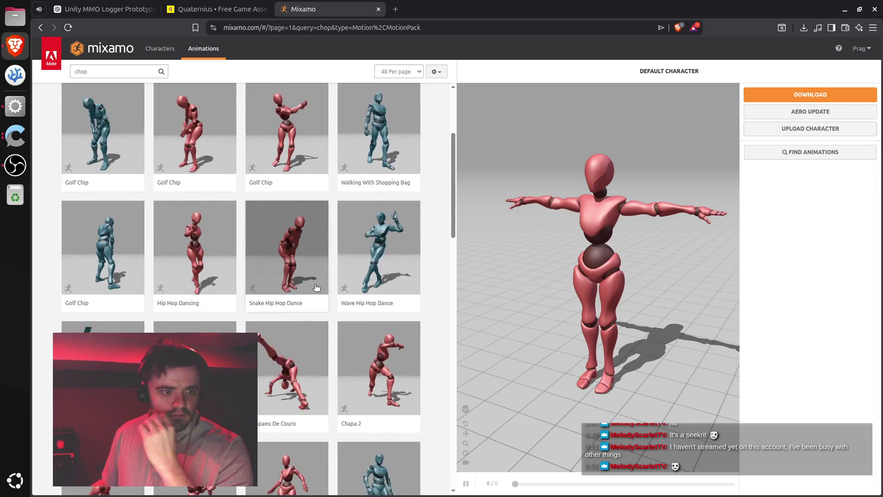
{"action": "scroll", "coordinate": [318, 292], "scroll_direction": "down", "scroll_amount": 3}
{"action": "scroll", "coordinate": [317, 286], "scroll_direction": "down", "scroll_amount": 3}
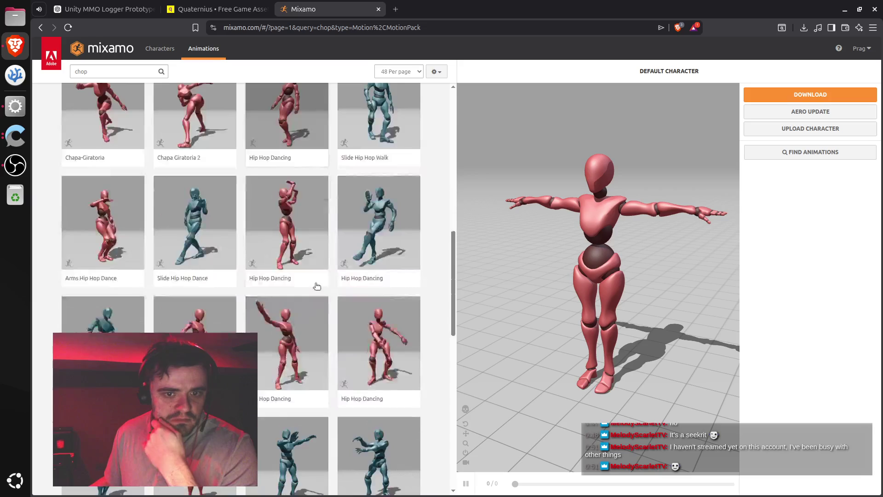
{"action": "scroll", "coordinate": [317, 286], "scroll_direction": "down", "scroll_amount": 3}
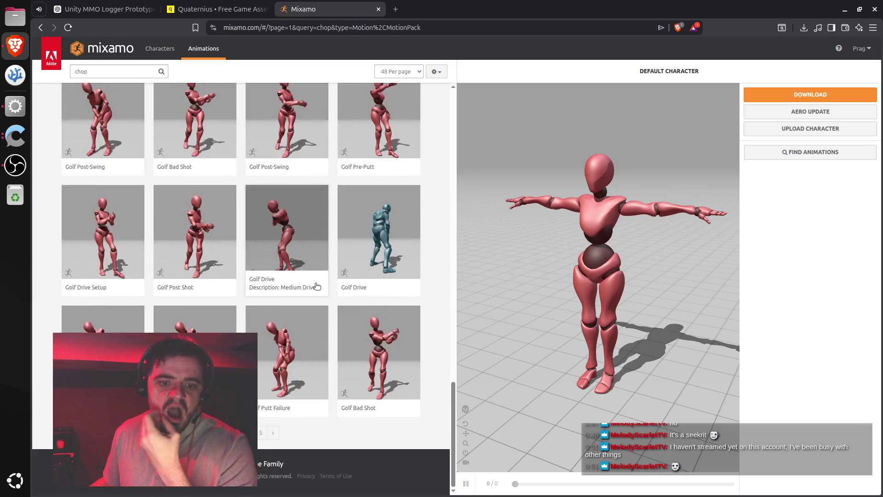
{"action": "scroll", "coordinate": [318, 281], "scroll_direction": "up", "scroll_amount": 5}
{"action": "scroll", "coordinate": [317, 280], "scroll_direction": "up", "scroll_amount": 5}
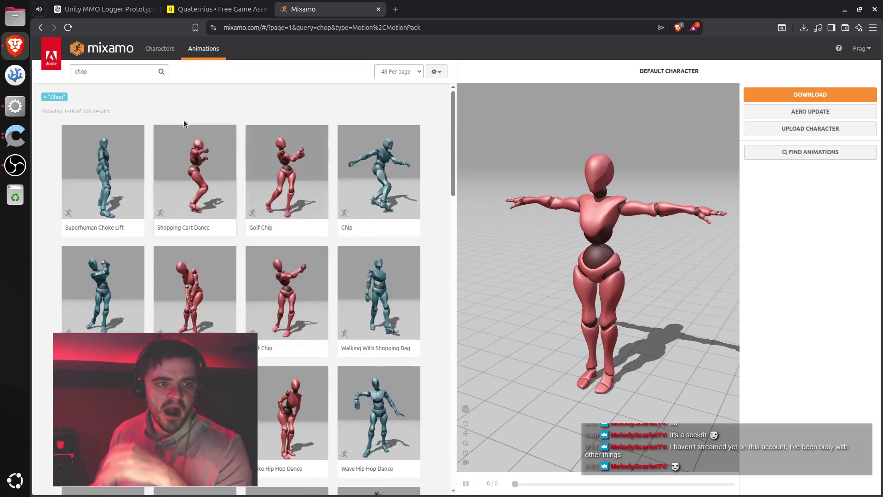
Search for 'axe', browse the 354 results, then change the search to 'tree'.
{"action": "double_click", "coordinate": [116, 69]}
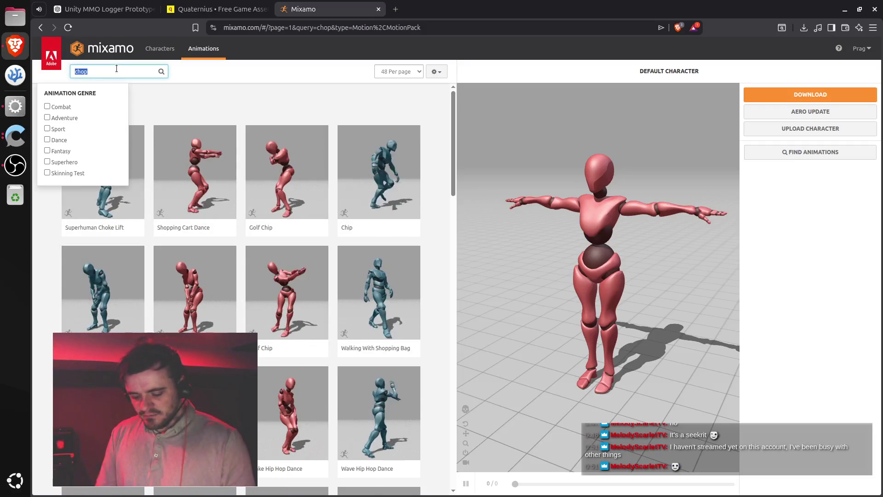
{"action": "type", "text": "axe"}
{"action": "key", "text": "Return"}
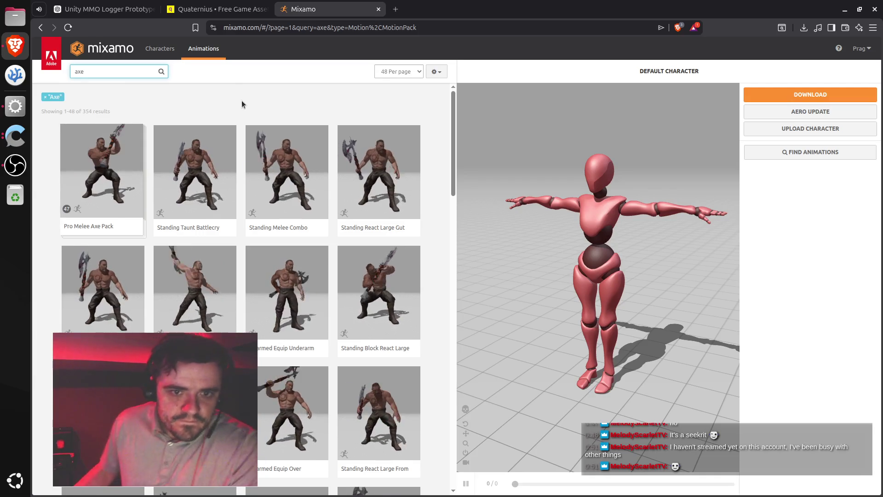
{"action": "scroll", "coordinate": [241, 101], "scroll_direction": "down", "scroll_amount": 5}
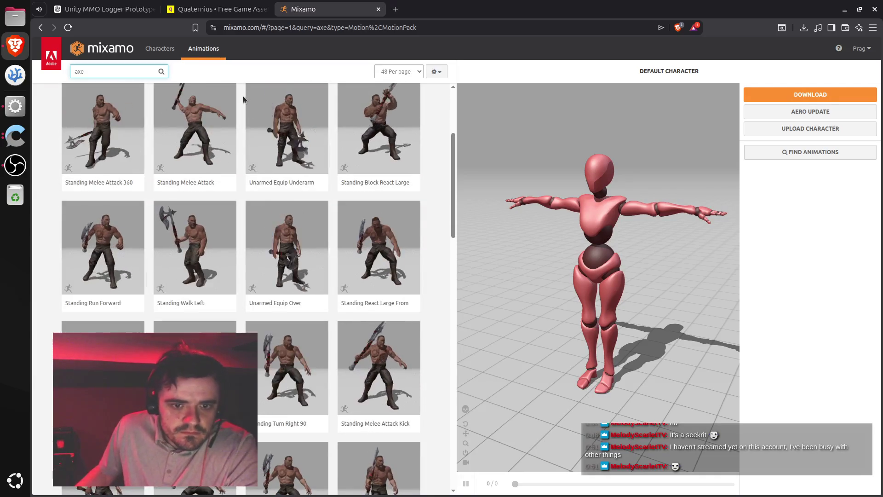
{"action": "scroll", "coordinate": [247, 100], "scroll_direction": "down", "scroll_amount": 11}
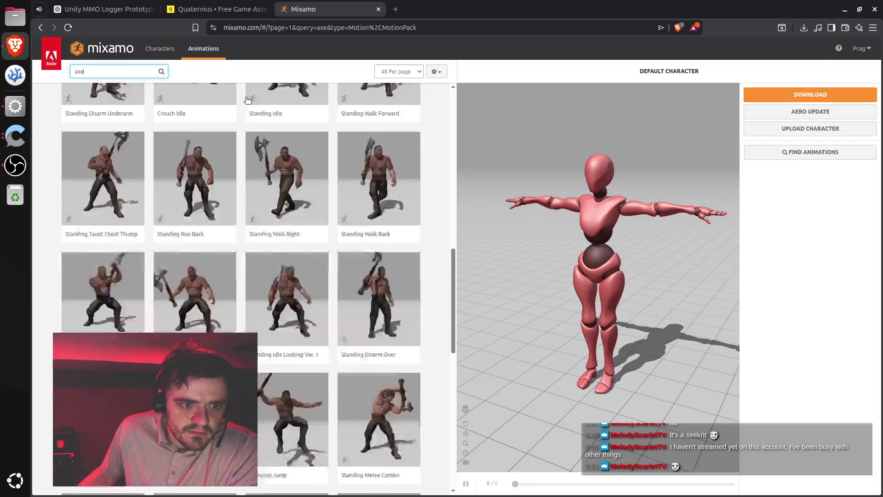
{"action": "scroll", "coordinate": [247, 100], "scroll_direction": "down", "scroll_amount": 4}
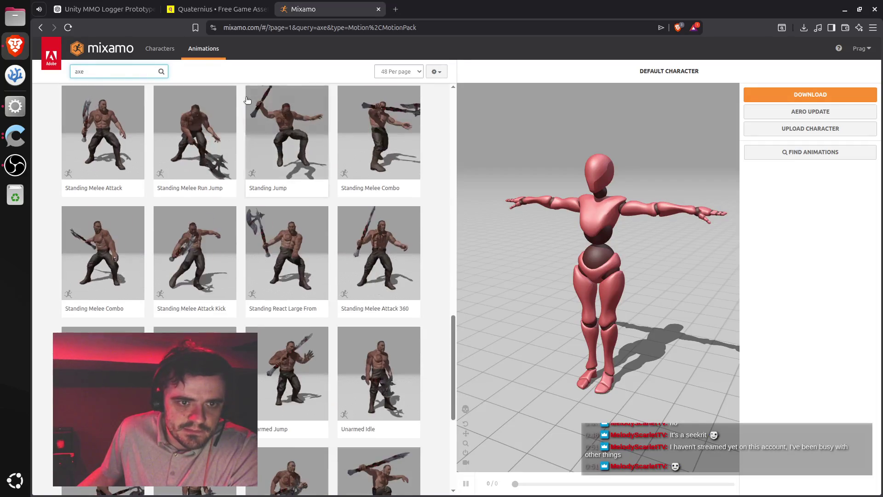
{"action": "scroll", "coordinate": [247, 100], "scroll_direction": "down", "scroll_amount": 6}
{"action": "scroll", "coordinate": [226, 91], "scroll_direction": "up", "scroll_amount": 4}
{"action": "scroll", "coordinate": [226, 91], "scroll_direction": "up", "scroll_amount": 8}
{"action": "left_click", "coordinate": [109, 72]}
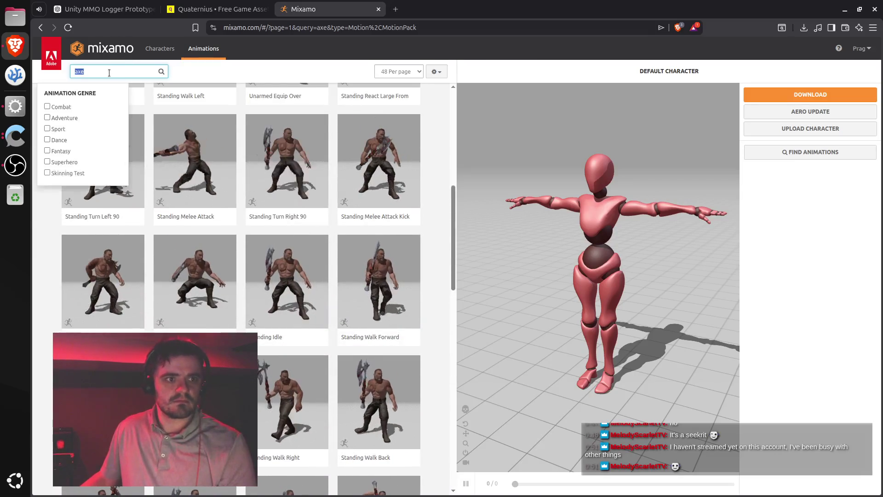
{"action": "type", "text": "bee"}
{"action": "key", "text": "Return"}
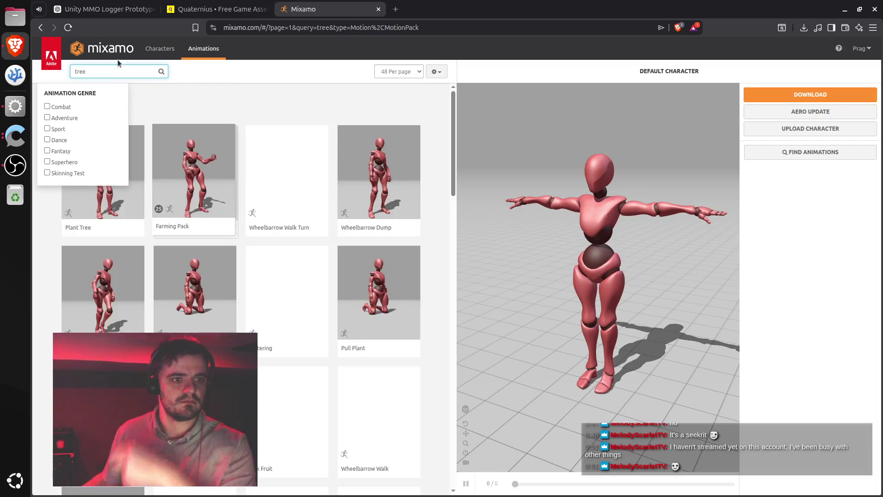
Browse page 1 of the 'tree' results (Free Test Pack, Breakdance Pack, Left Shimmy), then go to page 2.
{"action": "left_click", "coordinate": [283, 102]}
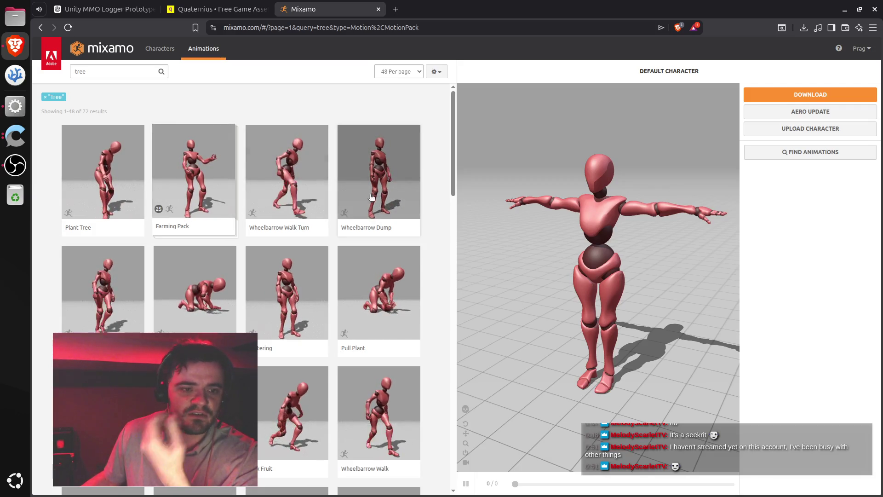
{"action": "mouse_move", "coordinate": [283, 225]}
{"action": "scroll", "coordinate": [303, 231], "scroll_direction": "down", "scroll_amount": 3}
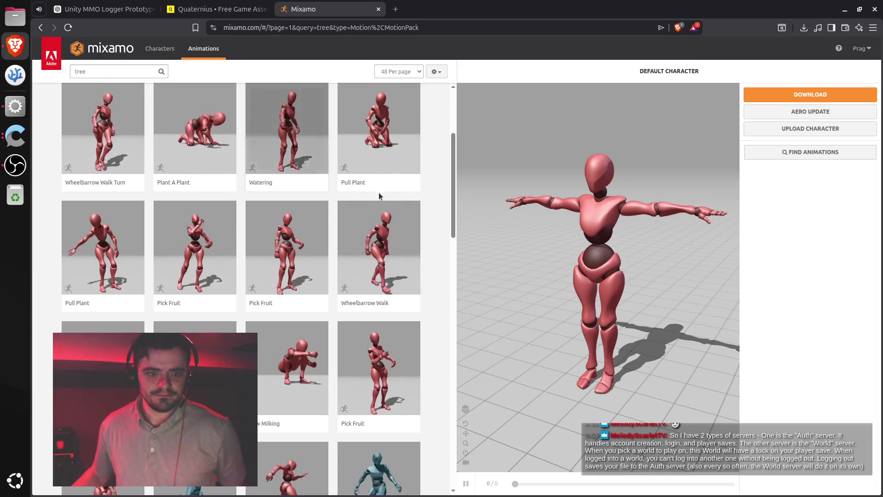
{"action": "scroll", "coordinate": [391, 212], "scroll_direction": "down", "scroll_amount": 5}
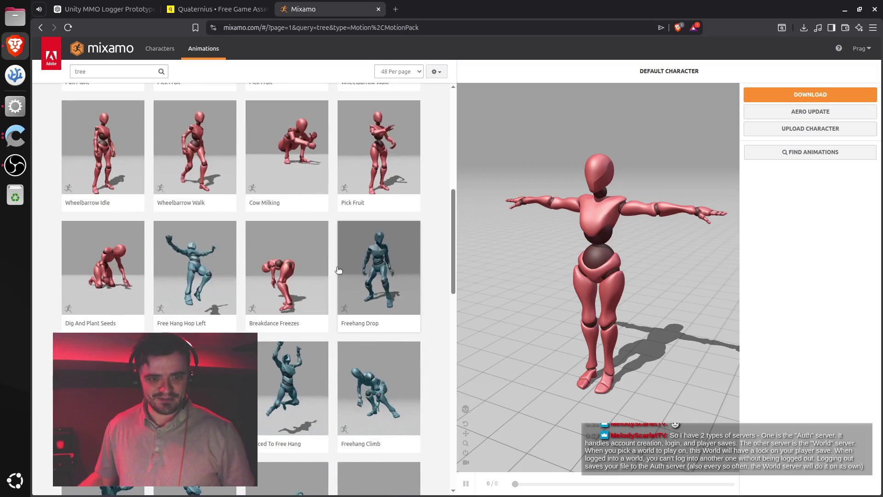
{"action": "scroll", "coordinate": [334, 274], "scroll_direction": "down", "scroll_amount": 5}
{"action": "scroll", "coordinate": [333, 273], "scroll_direction": "up", "scroll_amount": 2}
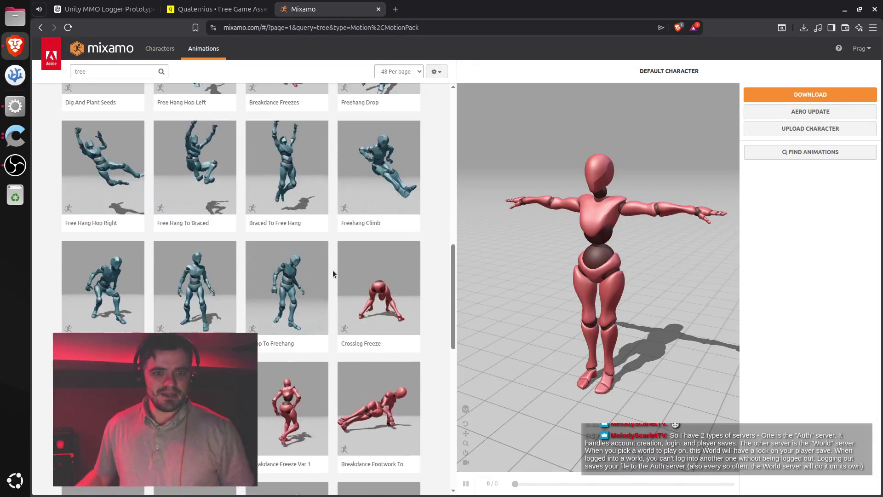
{"action": "scroll", "coordinate": [333, 269], "scroll_direction": "down", "scroll_amount": 4}
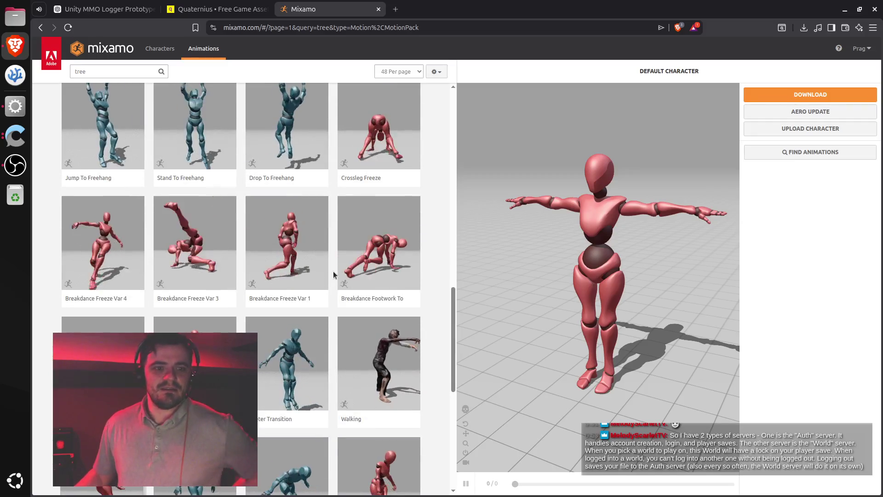
{"action": "scroll", "coordinate": [333, 272], "scroll_direction": "down", "scroll_amount": 1}
{"action": "scroll", "coordinate": [334, 275], "scroll_direction": "down", "scroll_amount": 2}
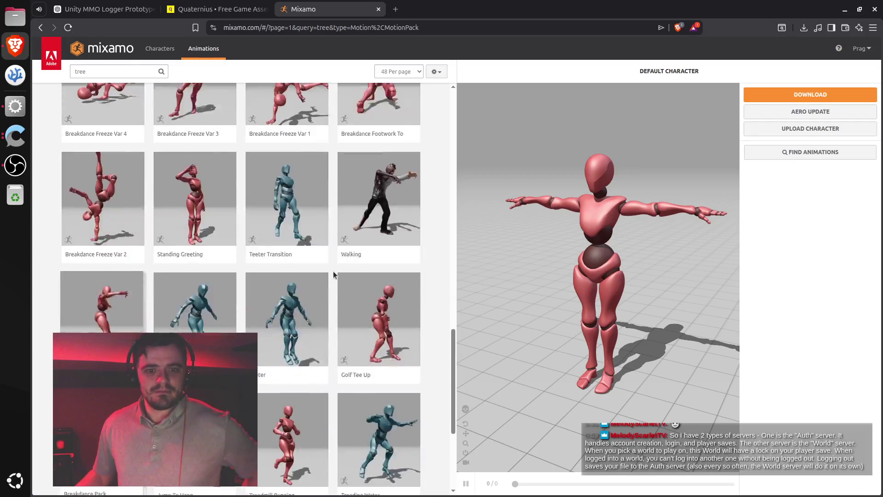
{"action": "scroll", "coordinate": [334, 276], "scroll_direction": "down", "scroll_amount": 1}
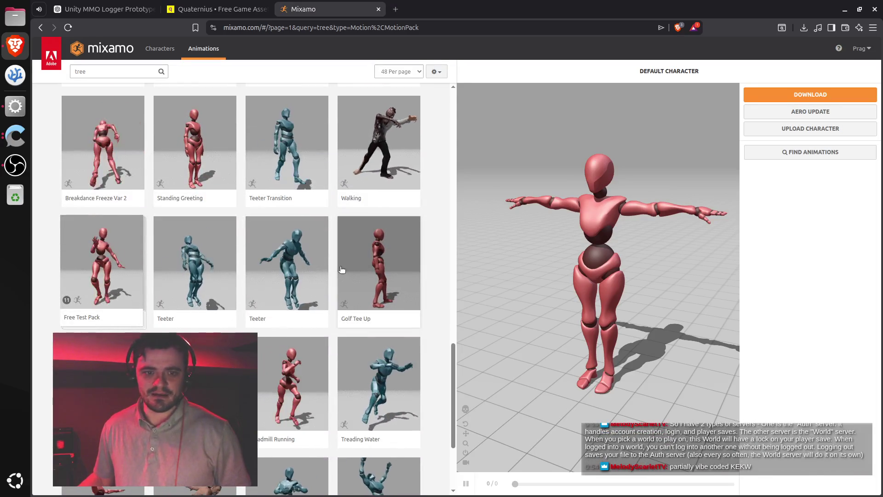
{"action": "scroll", "coordinate": [336, 274], "scroll_direction": "down", "scroll_amount": 1}
{"action": "scroll", "coordinate": [335, 276], "scroll_direction": "down", "scroll_amount": 2}
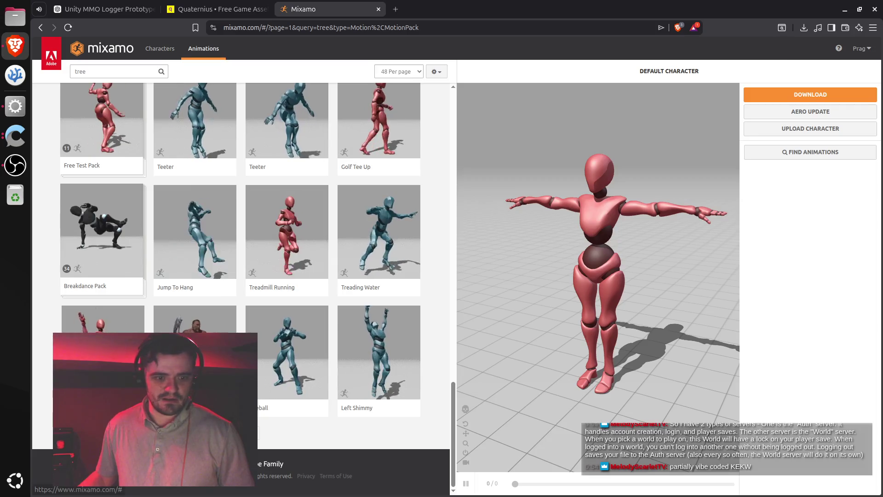
{"action": "left_click", "coordinate": [250, 432]}
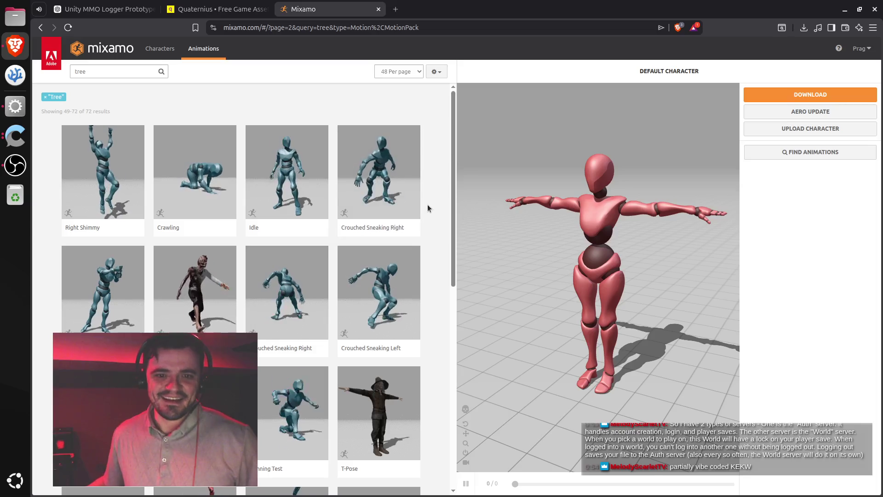
Preview Uppercut Jab from page 2 of the 'tree' results on the default character.
{"action": "scroll", "coordinate": [427, 204], "scroll_direction": "down", "scroll_amount": 2}
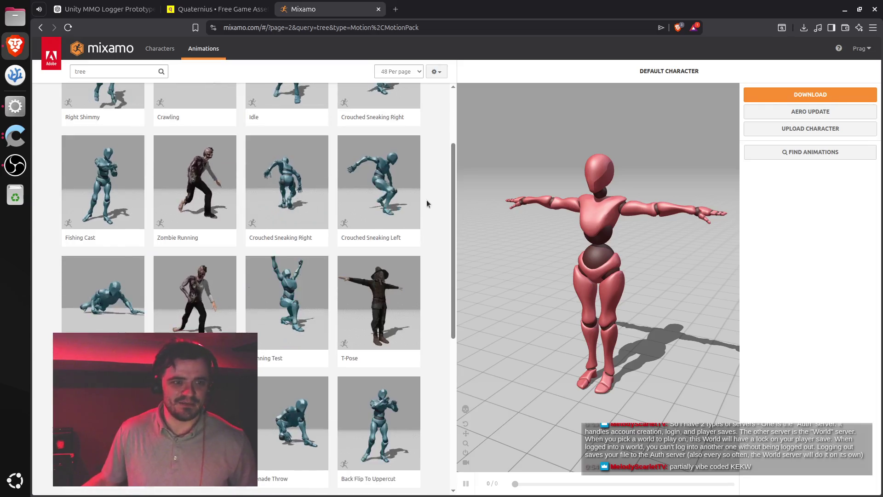
{"action": "scroll", "coordinate": [426, 204], "scroll_direction": "down", "scroll_amount": 2}
{"action": "scroll", "coordinate": [423, 203], "scroll_direction": "down", "scroll_amount": 3}
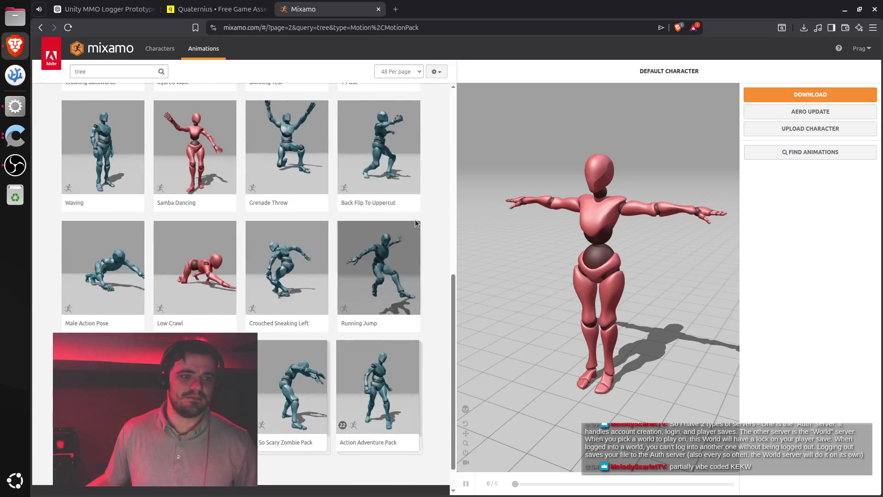
{"action": "scroll", "coordinate": [416, 223], "scroll_direction": "down", "scroll_amount": 1}
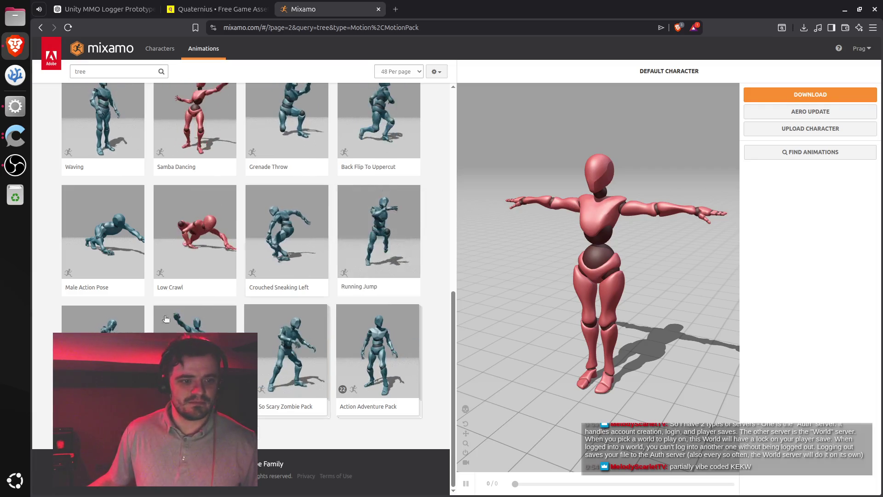
{"action": "left_click", "coordinate": [103, 317]}
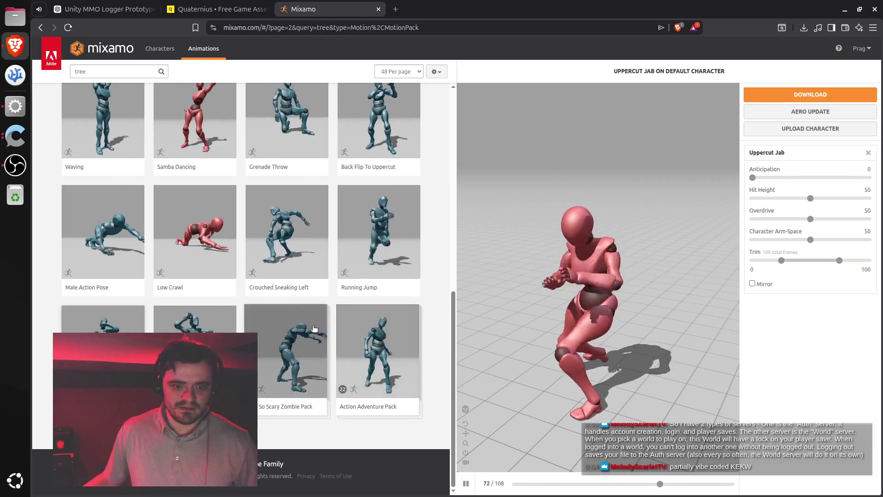
{"action": "scroll", "coordinate": [299, 342], "scroll_direction": "up", "scroll_amount": 2}
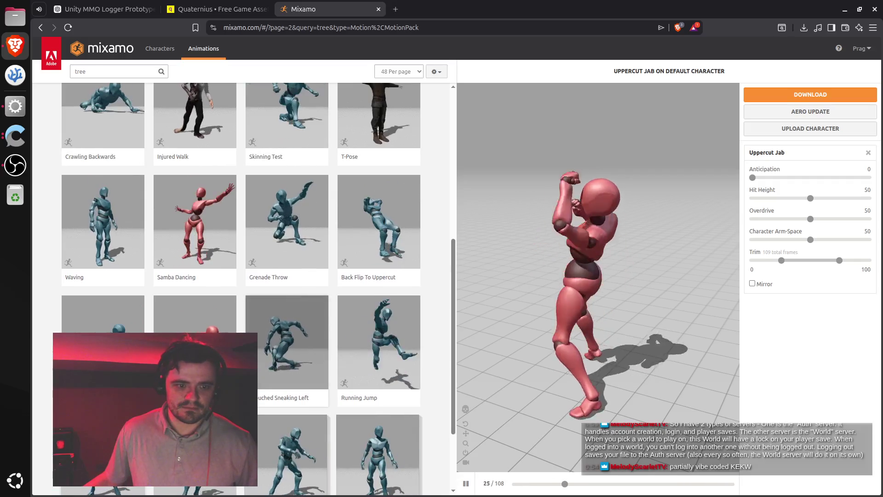
{"action": "scroll", "coordinate": [278, 340], "scroll_direction": "up", "scroll_amount": 2}
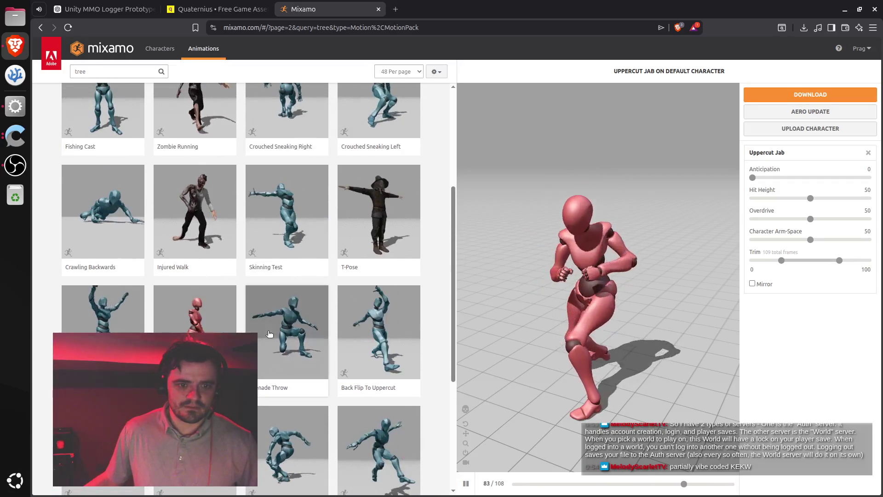
{"action": "scroll", "coordinate": [278, 340], "scroll_direction": "up", "scroll_amount": 2}
{"action": "scroll", "coordinate": [278, 340], "scroll_direction": "up", "scroll_amount": 2}
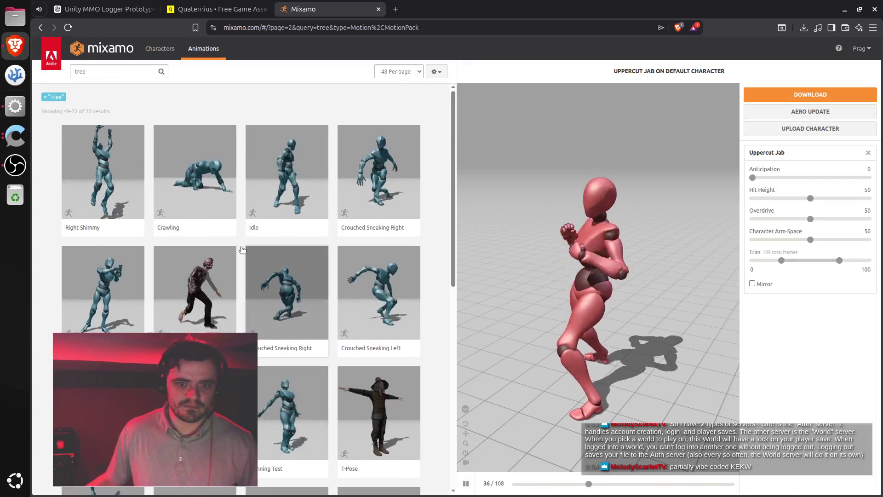
Search the animations for 'chopping down tree', then for 'log'.
{"action": "double_click", "coordinate": [125, 71]}
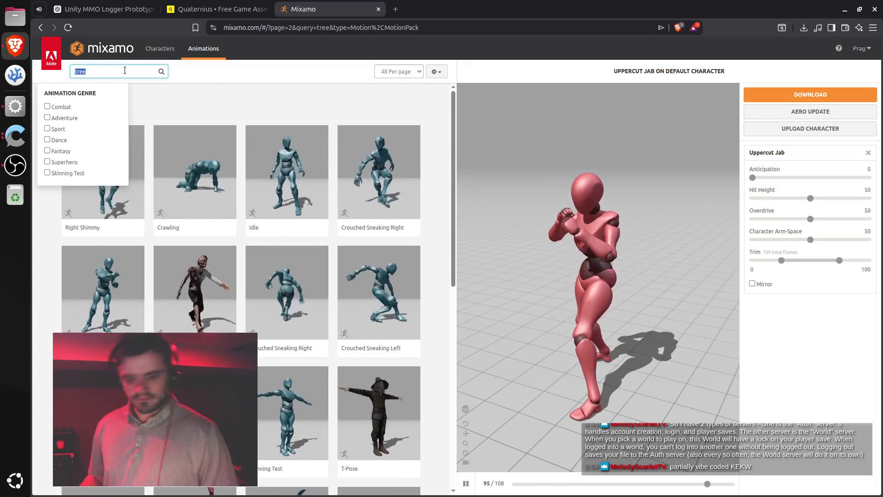
{"action": "type", "text": "chopp"}
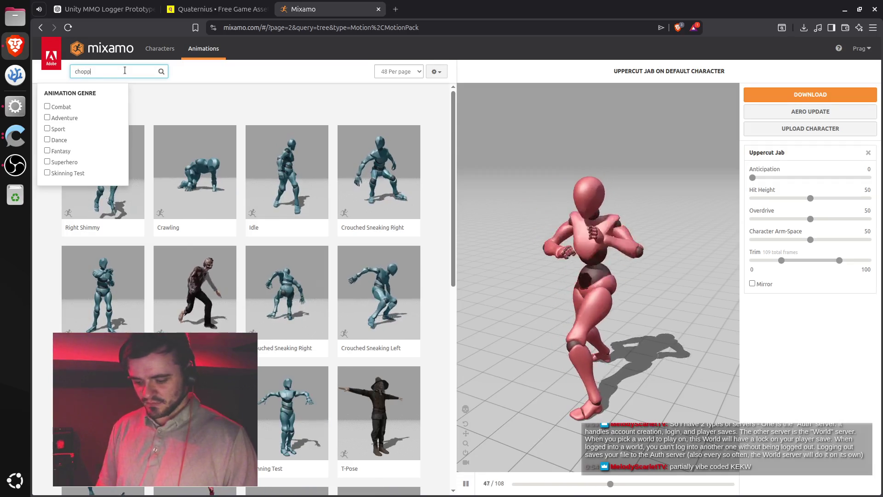
{"action": "type", "text": "ing down tree"}
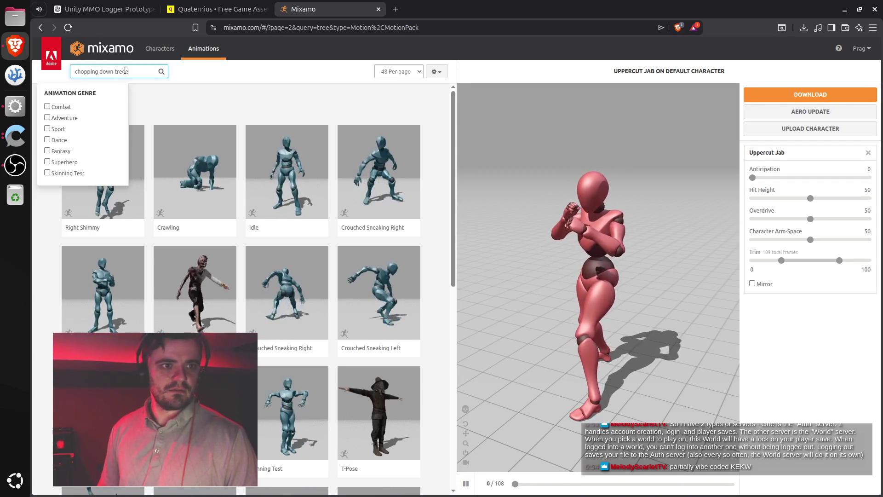
{"action": "key", "text": "Return"}
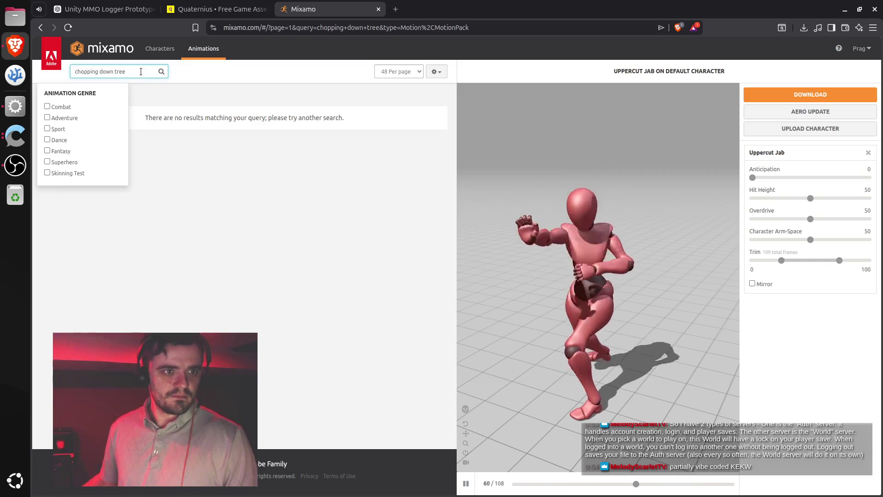
{"action": "type", "text": "log"}
{"action": "left_click", "coordinate": [161, 71]}
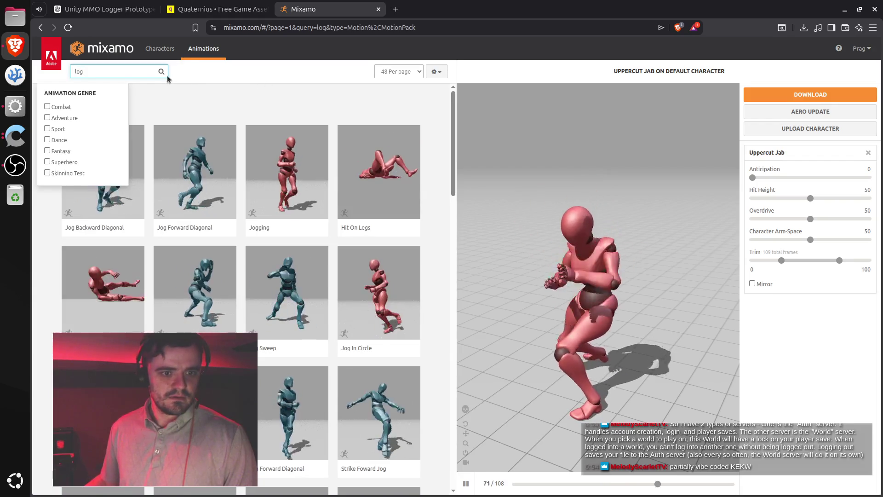
Try a 'lumber' search, then clear the query and filter to list all 2484 animations.
{"action": "left_click", "coordinate": [129, 72]}
{"action": "key", "text": "BackSpace"}
{"action": "key", "text": "BackSpace"}
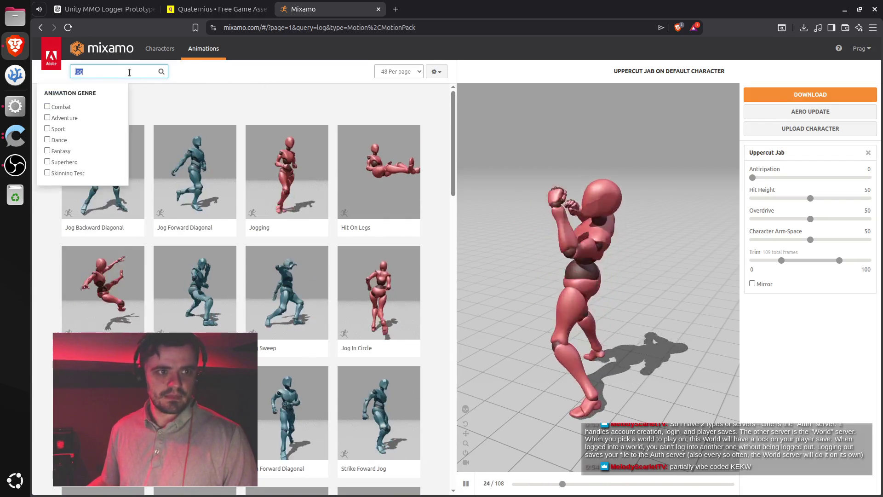
{"action": "type", "text": "umber"}
{"action": "key", "text": "Return"}
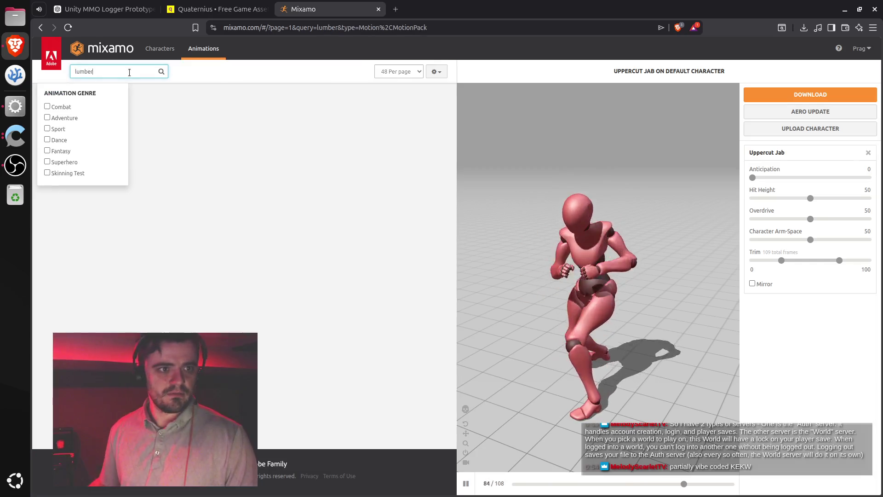
{"action": "double_click", "coordinate": [113, 71]}
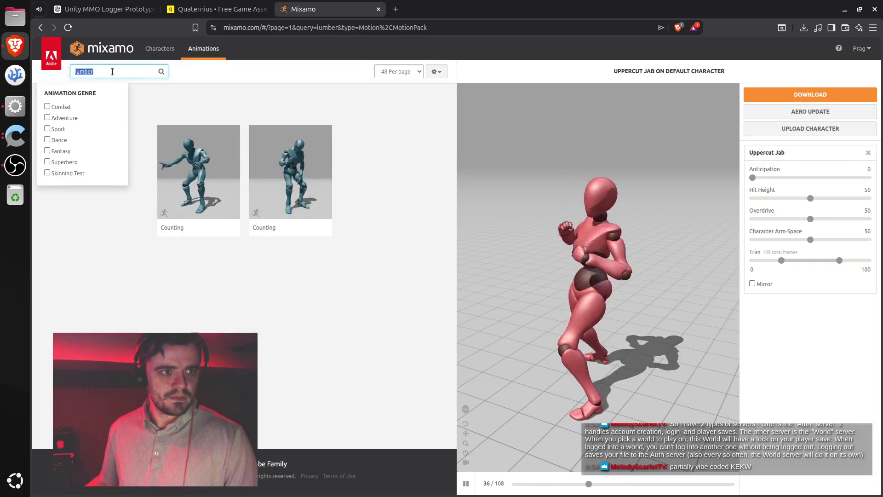
{"action": "key", "text": "BackSpace"}
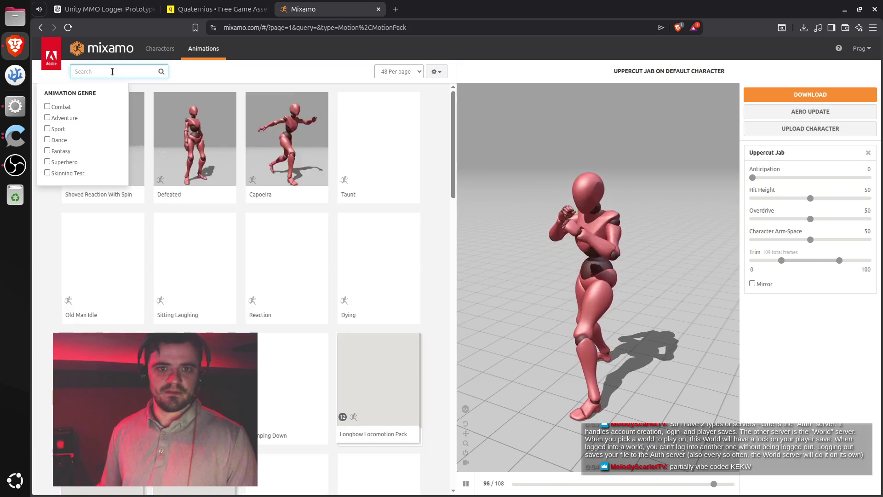
{"action": "left_click", "coordinate": [327, 72]}
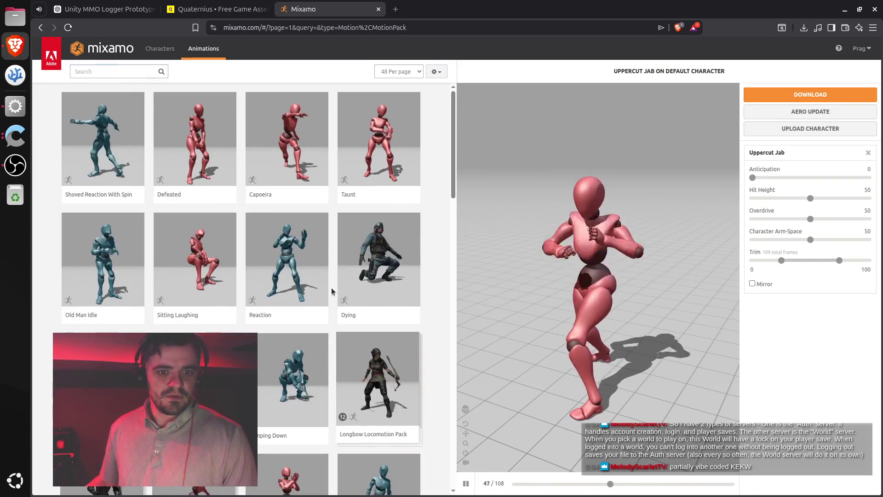
Preview the Pro Melee Axe Pack animation.
{"action": "scroll", "coordinate": [355, 295], "scroll_direction": "down", "scroll_amount": 3}
{"action": "scroll", "coordinate": [352, 305], "scroll_direction": "down", "scroll_amount": 3}
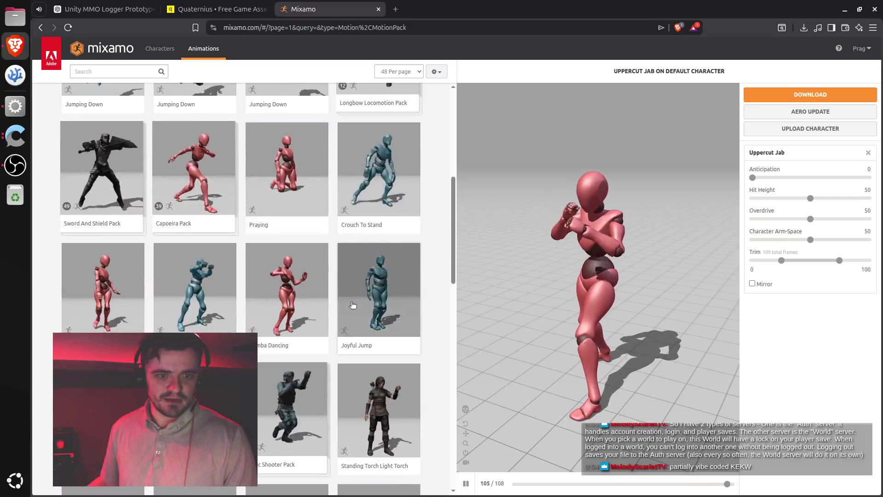
{"action": "scroll", "coordinate": [354, 304], "scroll_direction": "down", "scroll_amount": 2}
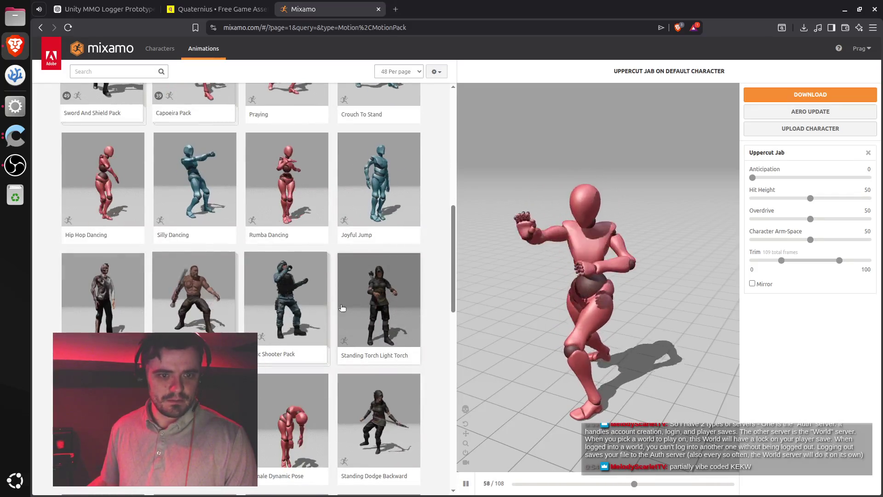
{"action": "left_click", "coordinate": [206, 297]}
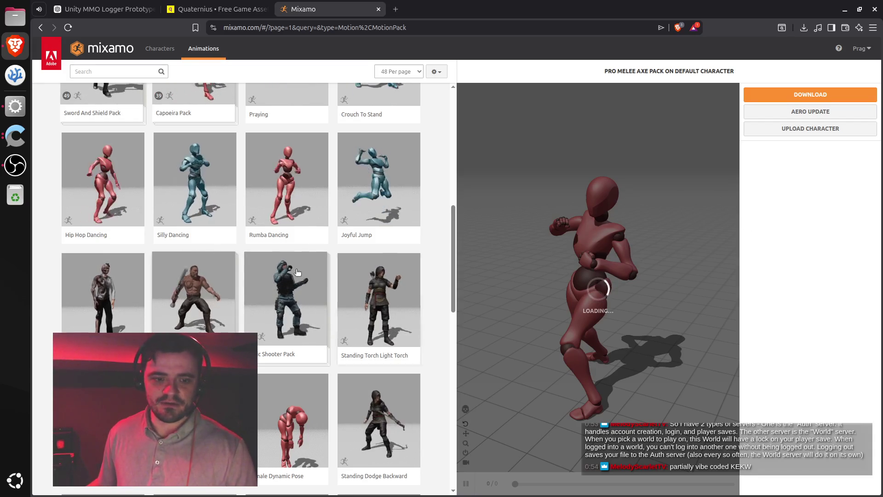
Scroll to the bottom of the results and go to page 2 (49–96).
{"action": "scroll", "coordinate": [294, 274], "scroll_direction": "down", "scroll_amount": 7}
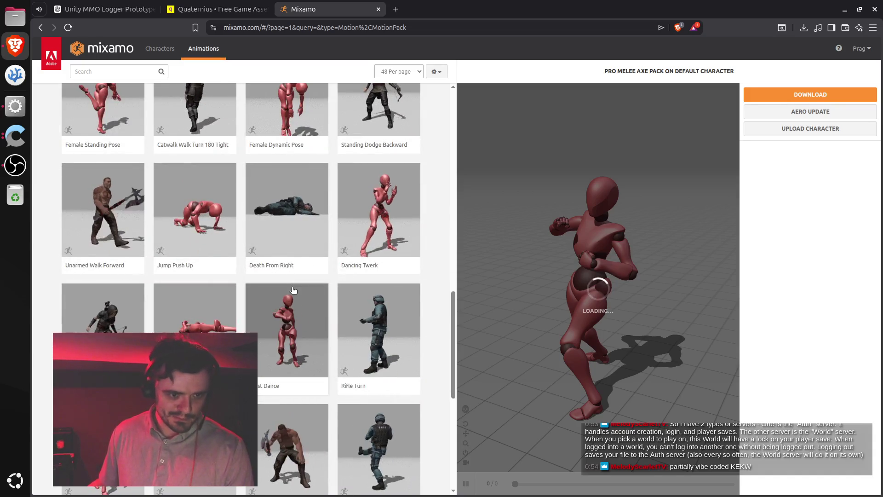
{"action": "scroll", "coordinate": [293, 291], "scroll_direction": "down", "scroll_amount": 2}
{"action": "scroll", "coordinate": [283, 300], "scroll_direction": "down", "scroll_amount": 1}
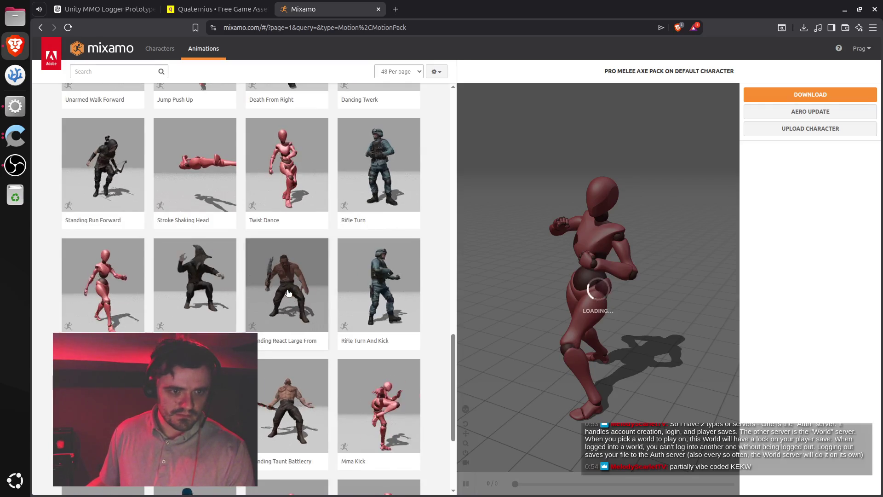
{"action": "scroll", "coordinate": [288, 292], "scroll_direction": "down", "scroll_amount": 3}
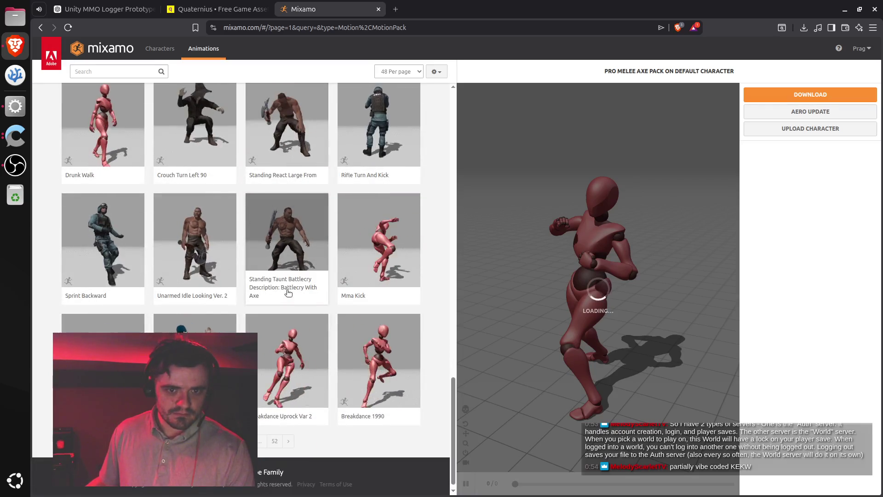
{"action": "scroll", "coordinate": [284, 331], "scroll_direction": "down", "scroll_amount": 1}
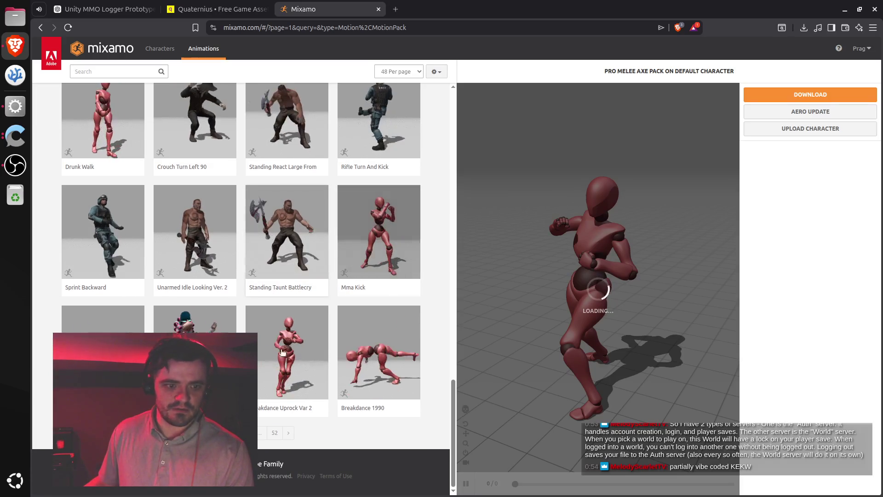
{"action": "left_click", "coordinate": [289, 433]}
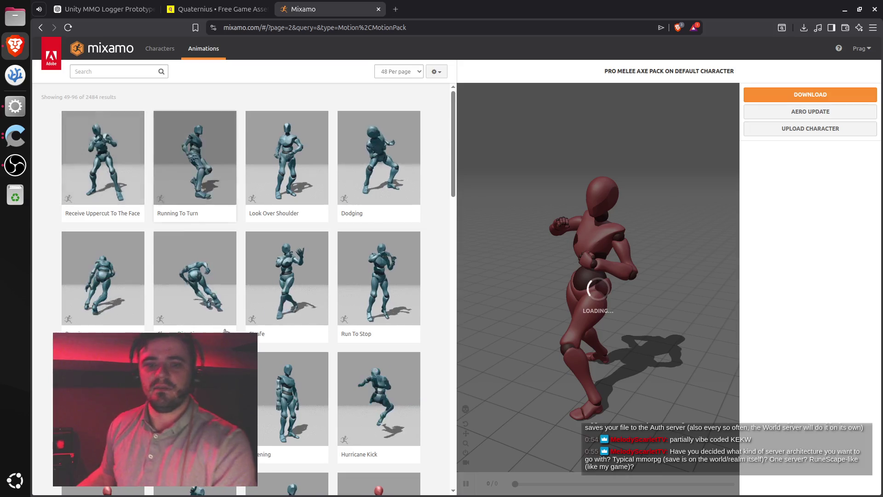
Browse page 2 of all animations and advance to page 3 (results 97–144 of 2484).
{"action": "scroll", "coordinate": [431, 265], "scroll_direction": "down", "scroll_amount": 5}
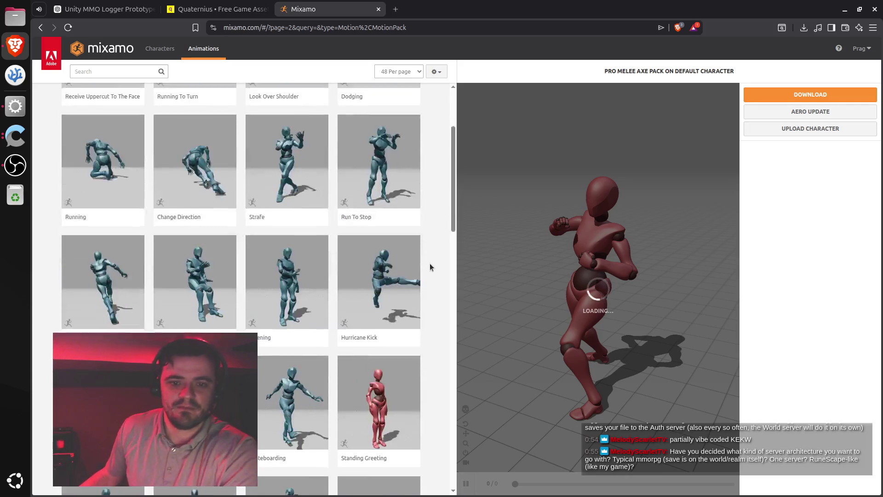
{"action": "scroll", "coordinate": [429, 259], "scroll_direction": "down", "scroll_amount": 1}
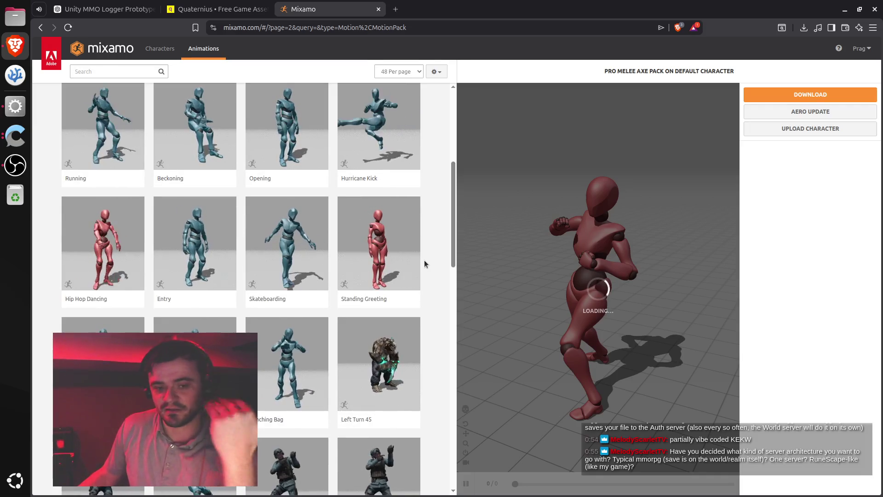
{"action": "scroll", "coordinate": [424, 260], "scroll_direction": "down", "scroll_amount": 2}
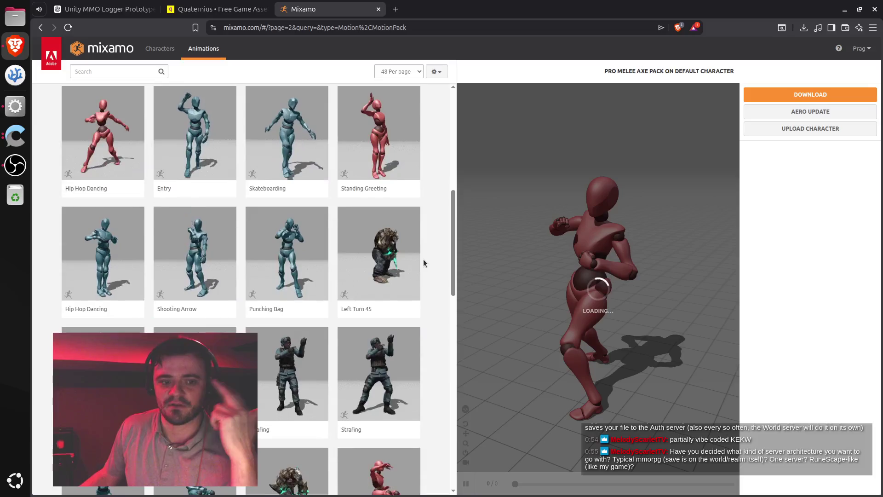
{"action": "scroll", "coordinate": [424, 263], "scroll_direction": "down", "scroll_amount": 2}
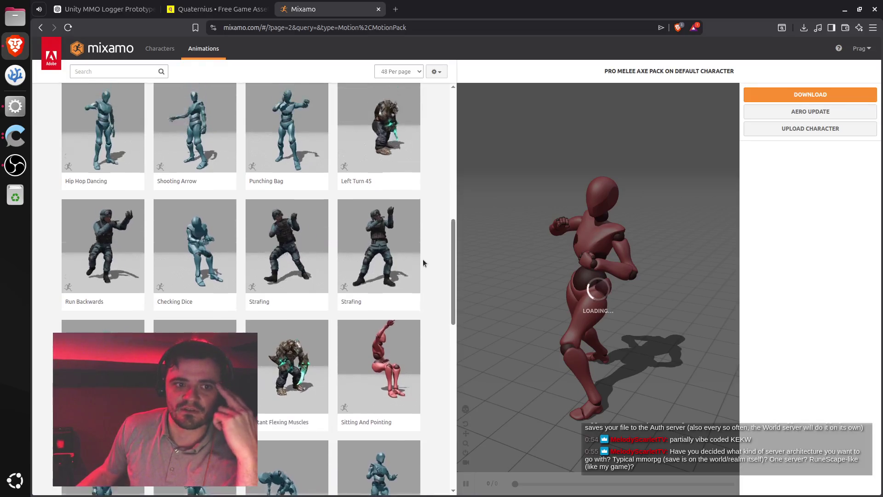
{"action": "scroll", "coordinate": [423, 263], "scroll_direction": "down", "scroll_amount": 2}
{"action": "scroll", "coordinate": [423, 264], "scroll_direction": "down", "scroll_amount": 1}
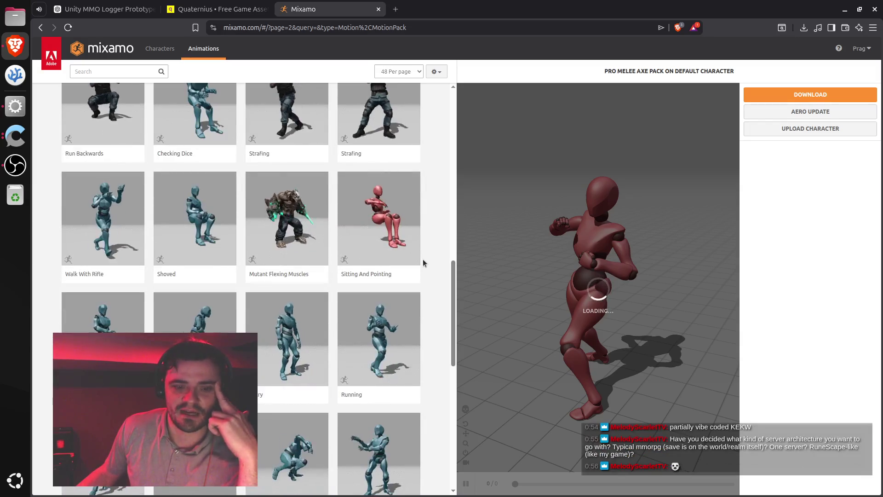
{"action": "scroll", "coordinate": [423, 263], "scroll_direction": "down", "scroll_amount": 1}
{"action": "scroll", "coordinate": [424, 262], "scroll_direction": "down", "scroll_amount": 3}
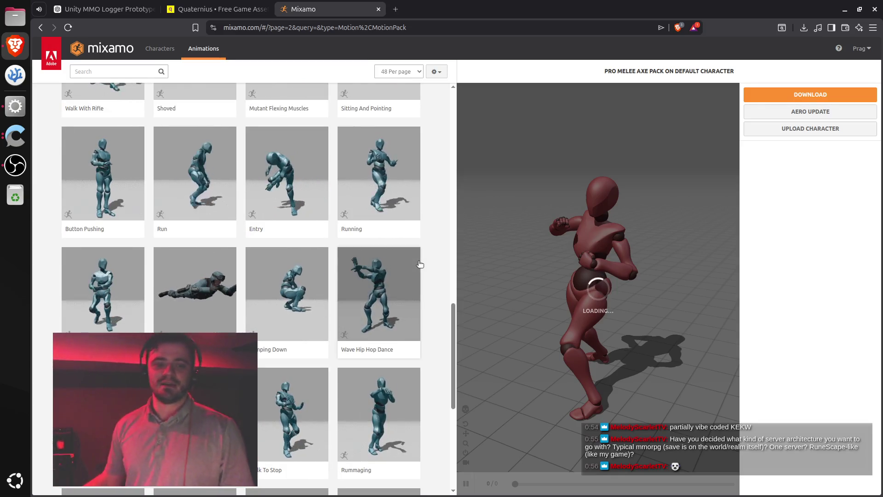
{"action": "scroll", "coordinate": [426, 296], "scroll_direction": "down", "scroll_amount": 1}
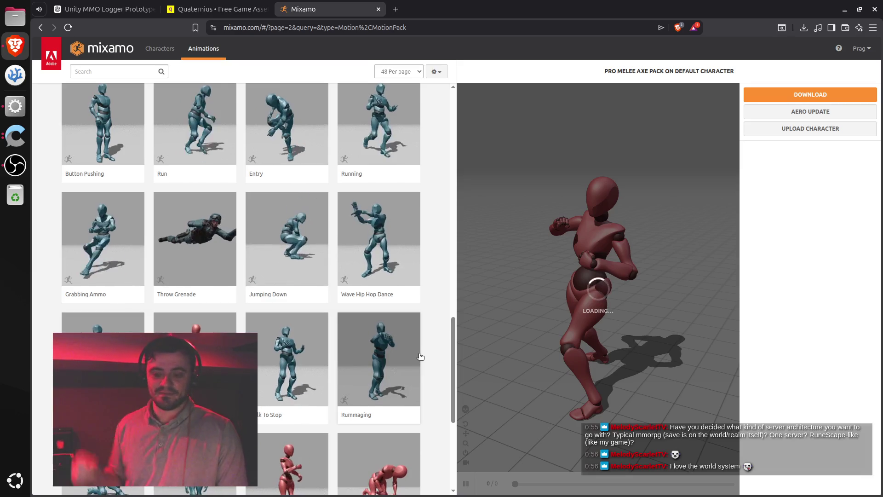
{"action": "scroll", "coordinate": [434, 331], "scroll_direction": "down", "scroll_amount": 3}
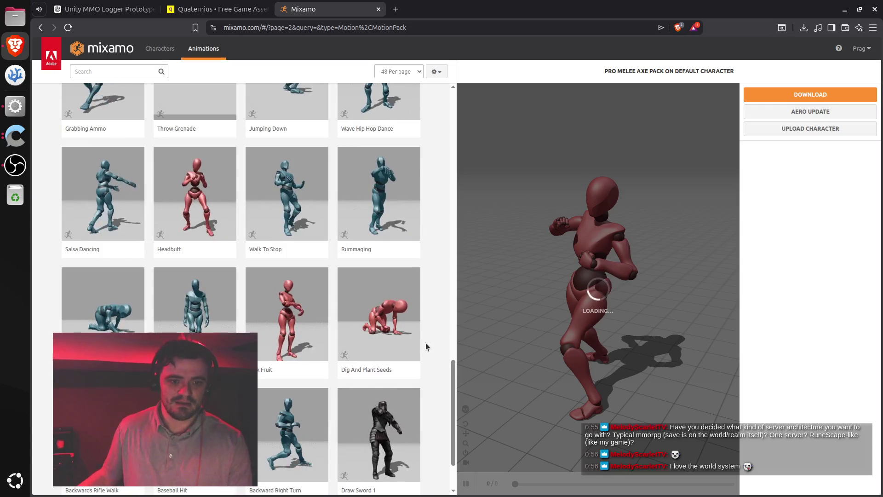
{"action": "scroll", "coordinate": [427, 340], "scroll_direction": "down", "scroll_amount": 2}
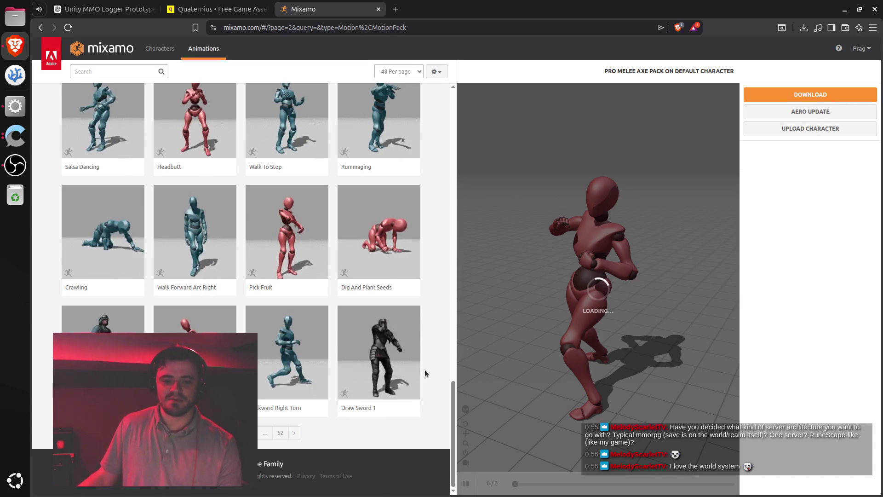
{"action": "left_click", "coordinate": [294, 432]}
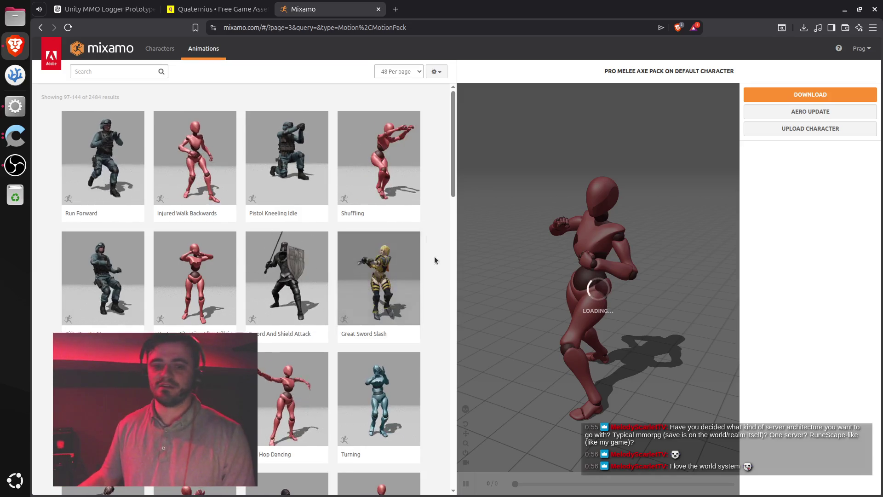
Scroll page 3 to the bottom and advance to page 4 (results 145–192 of 2484).
{"action": "scroll", "coordinate": [432, 260], "scroll_direction": "down", "scroll_amount": 2}
{"action": "scroll", "coordinate": [433, 260], "scroll_direction": "down", "scroll_amount": 3}
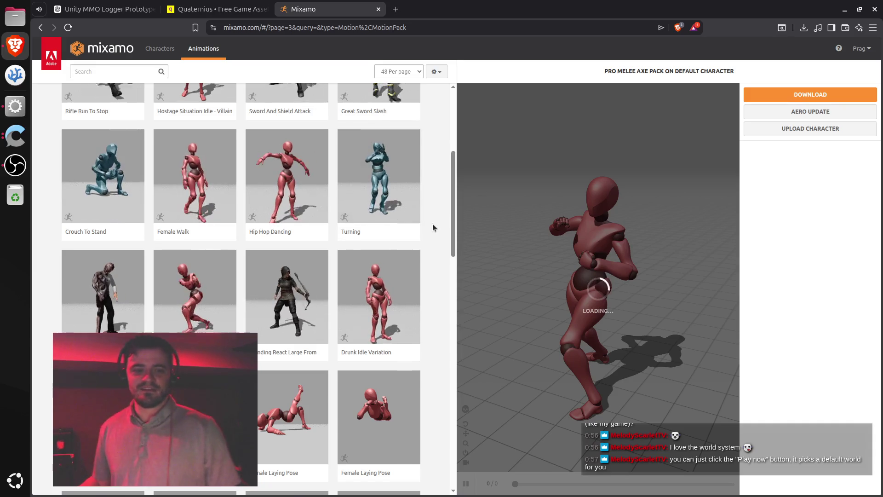
{"action": "scroll", "coordinate": [433, 224], "scroll_direction": "down", "scroll_amount": 2}
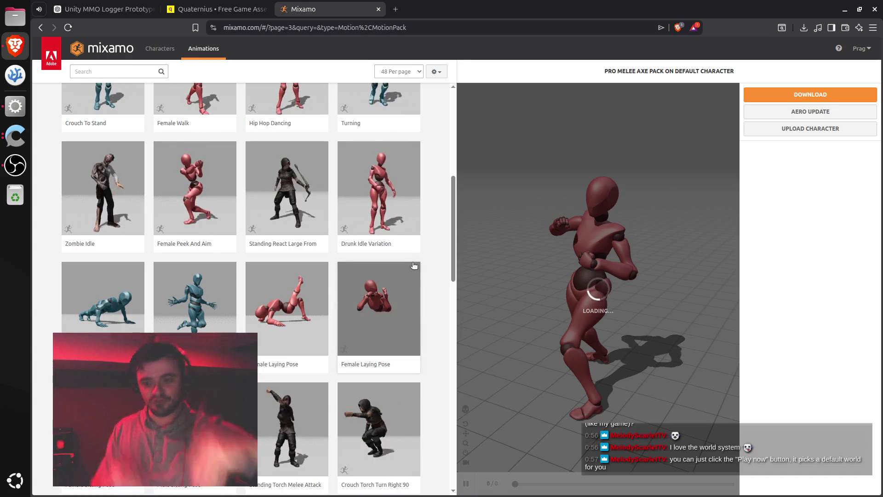
{"action": "scroll", "coordinate": [421, 256], "scroll_direction": "down", "scroll_amount": 3}
{"action": "scroll", "coordinate": [432, 262], "scroll_direction": "down", "scroll_amount": 4}
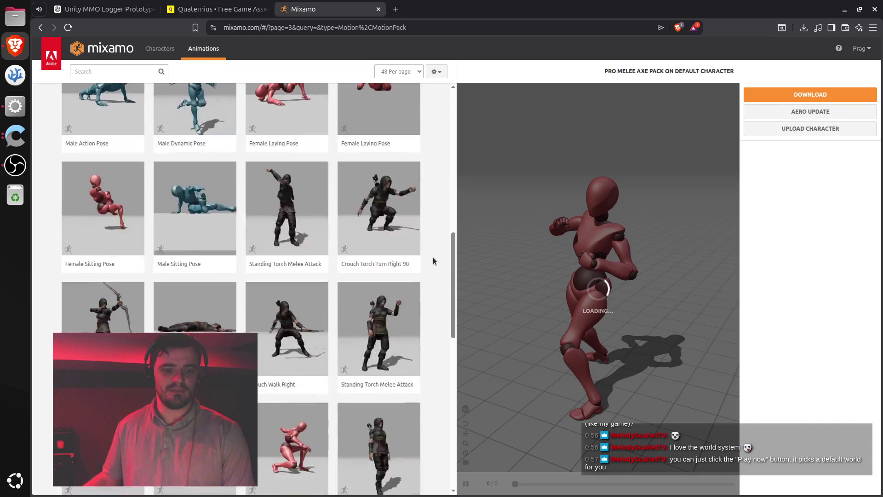
{"action": "scroll", "coordinate": [433, 261], "scroll_direction": "down", "scroll_amount": 1}
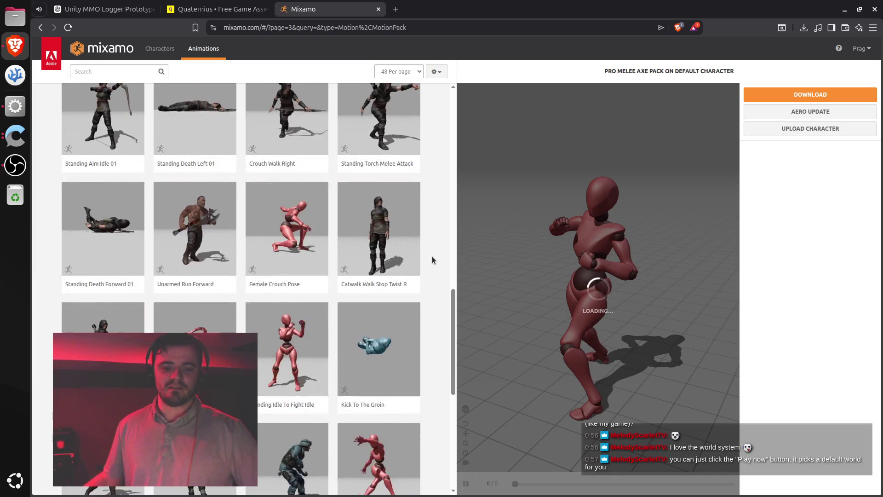
{"action": "scroll", "coordinate": [432, 255], "scroll_direction": "down", "scroll_amount": 1}
{"action": "scroll", "coordinate": [433, 253], "scroll_direction": "down", "scroll_amount": 6}
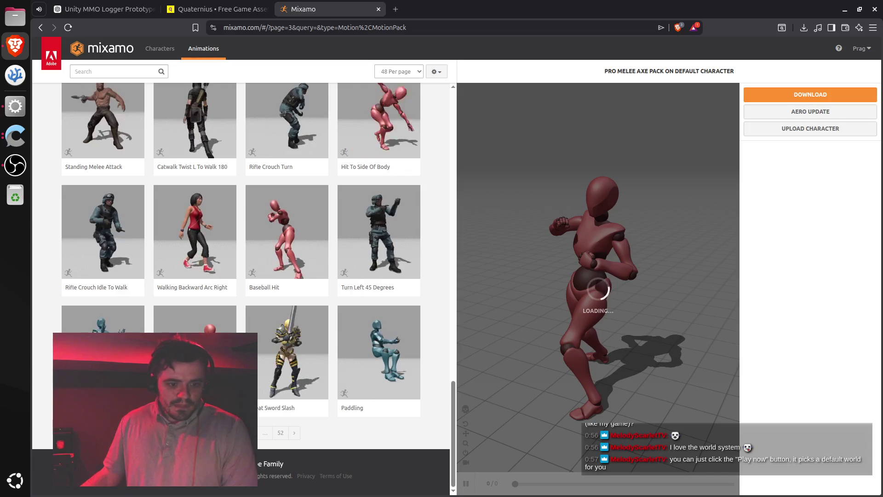
{"action": "left_click", "coordinate": [294, 433]}
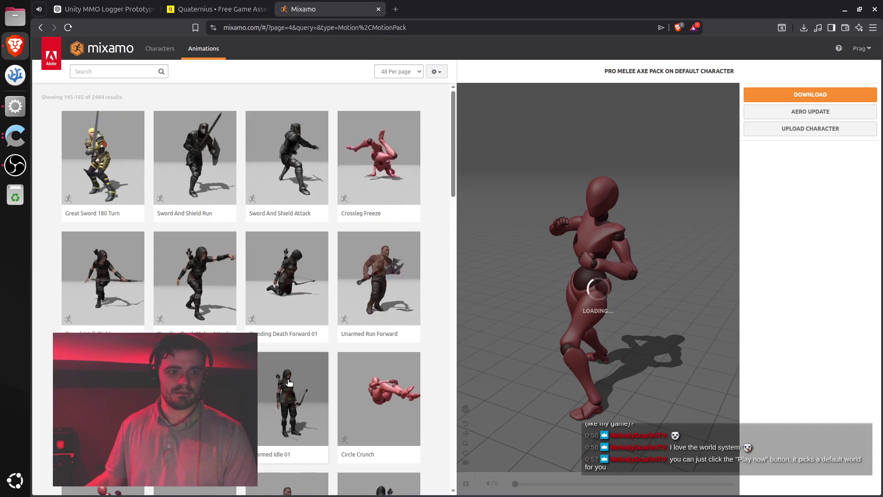
Browse page 4 of the animation results and move on to page 5.
{"action": "scroll", "coordinate": [289, 383], "scroll_direction": "down", "scroll_amount": 2}
{"action": "scroll", "coordinate": [289, 383], "scroll_direction": "down", "scroll_amount": 1}
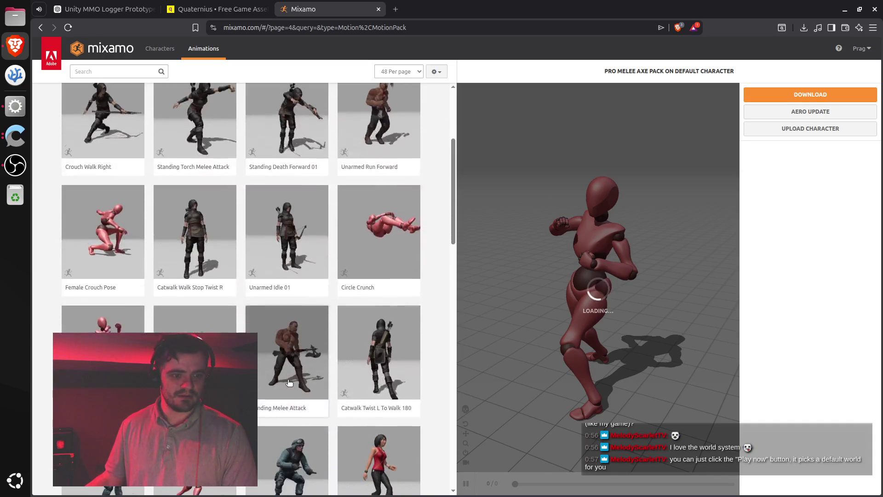
{"action": "scroll", "coordinate": [289, 383], "scroll_direction": "down", "scroll_amount": 1}
{"action": "scroll", "coordinate": [297, 383], "scroll_direction": "down", "scroll_amount": 1}
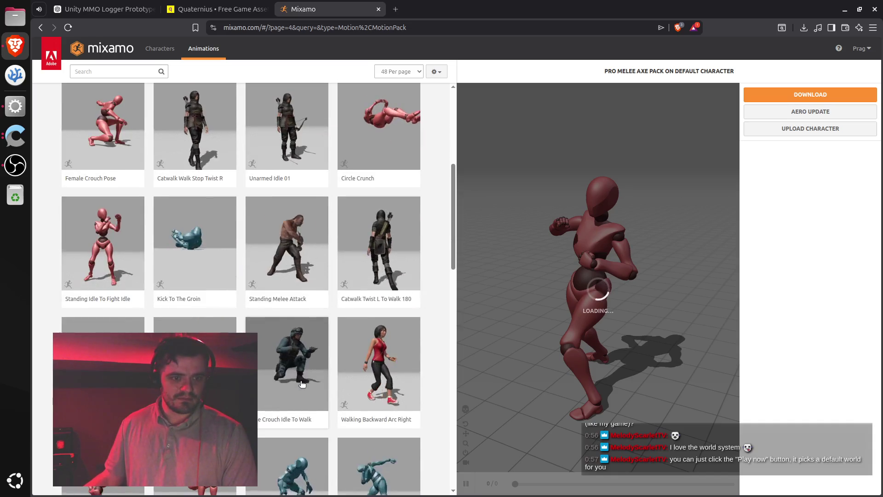
{"action": "scroll", "coordinate": [302, 384], "scroll_direction": "down", "scroll_amount": 4}
{"action": "scroll", "coordinate": [301, 383], "scroll_direction": "down", "scroll_amount": 1}
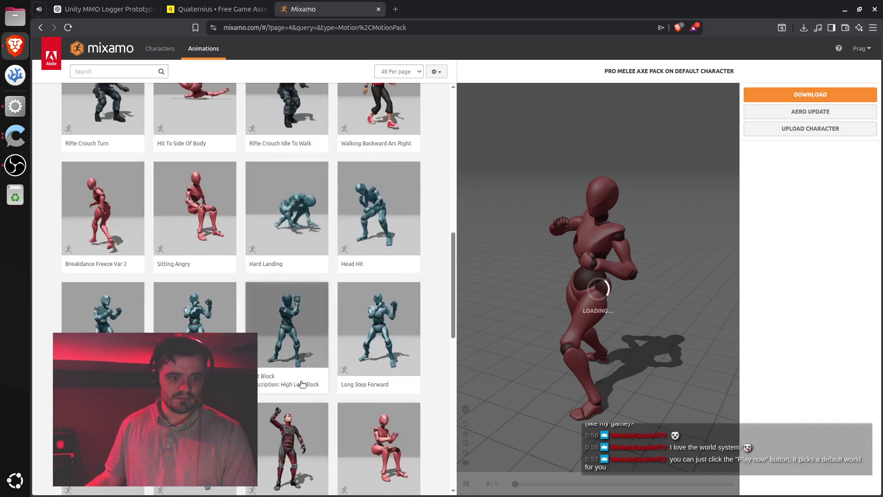
{"action": "scroll", "coordinate": [302, 383], "scroll_direction": "down", "scroll_amount": 2}
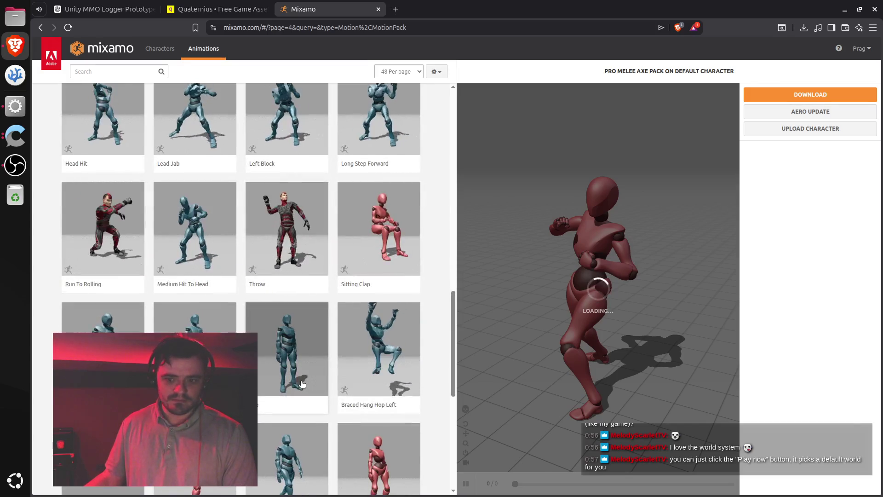
{"action": "scroll", "coordinate": [302, 384], "scroll_direction": "down", "scroll_amount": 2}
{"action": "scroll", "coordinate": [305, 382], "scroll_direction": "down", "scroll_amount": 2}
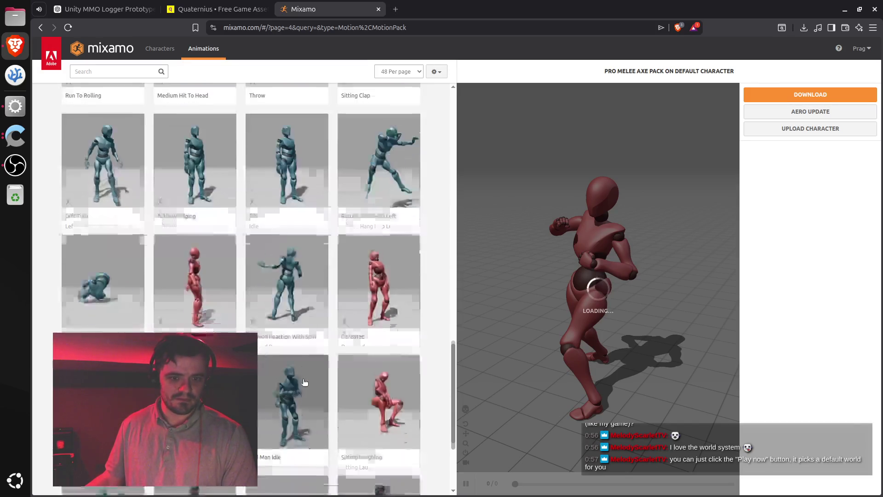
{"action": "scroll", "coordinate": [305, 381], "scroll_direction": "down", "scroll_amount": 3}
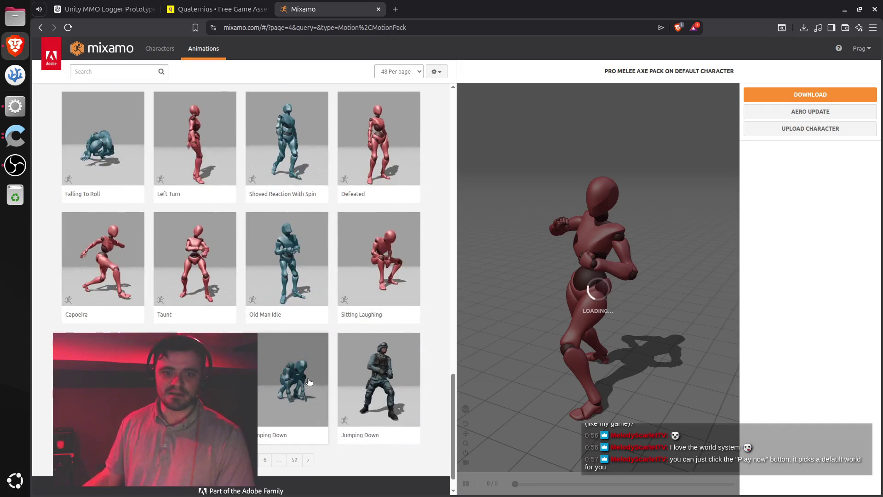
{"action": "scroll", "coordinate": [316, 354], "scroll_direction": "down", "scroll_amount": 1}
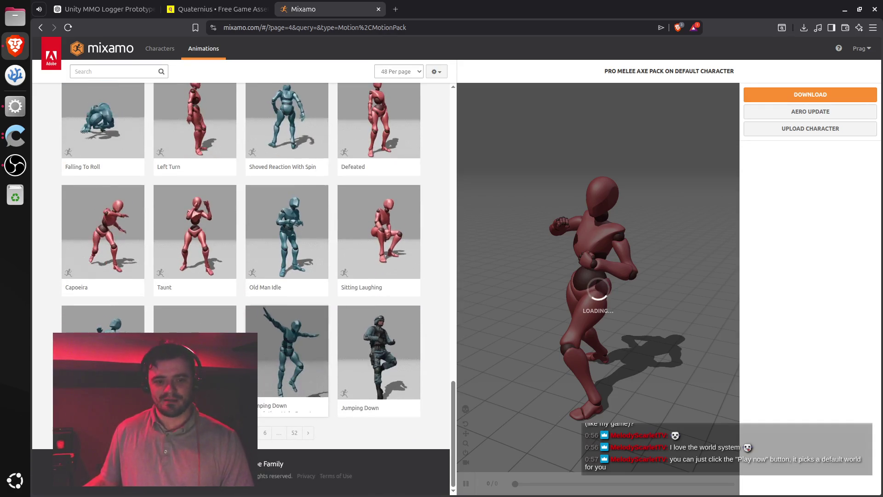
{"action": "left_click", "coordinate": [308, 432]}
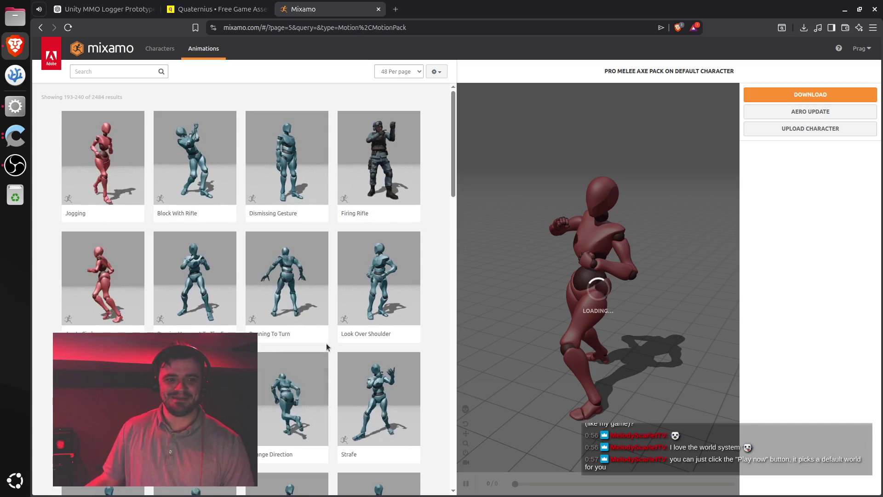
Browse page 5 of the animation results and move on to page 6.
{"action": "scroll", "coordinate": [327, 342], "scroll_direction": "down", "scroll_amount": 5}
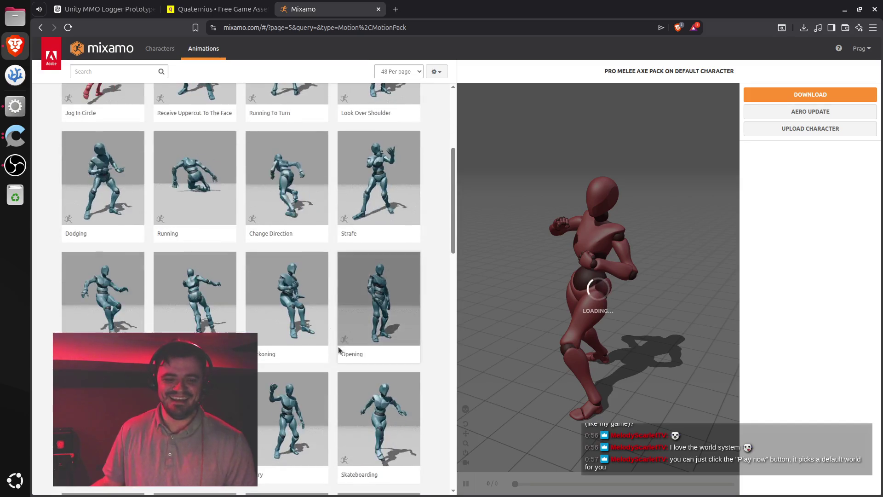
{"action": "scroll", "coordinate": [338, 350], "scroll_direction": "down", "scroll_amount": 2}
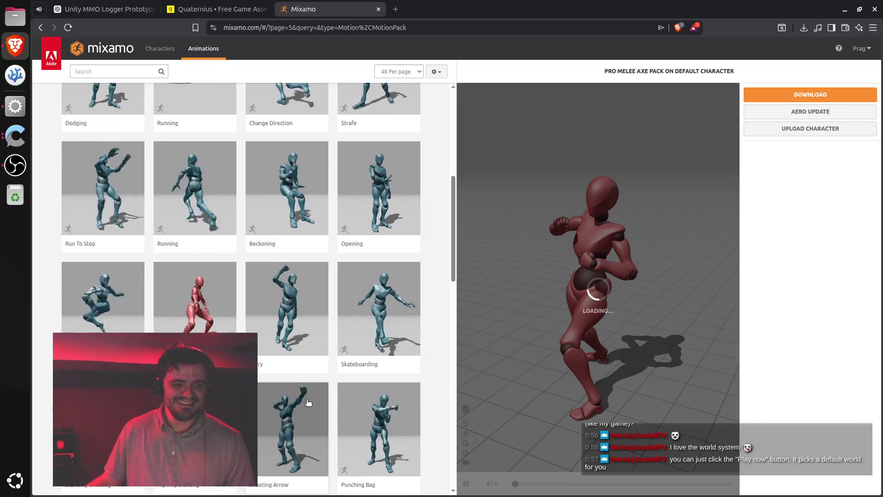
{"action": "mouse_move", "coordinate": [328, 356]}
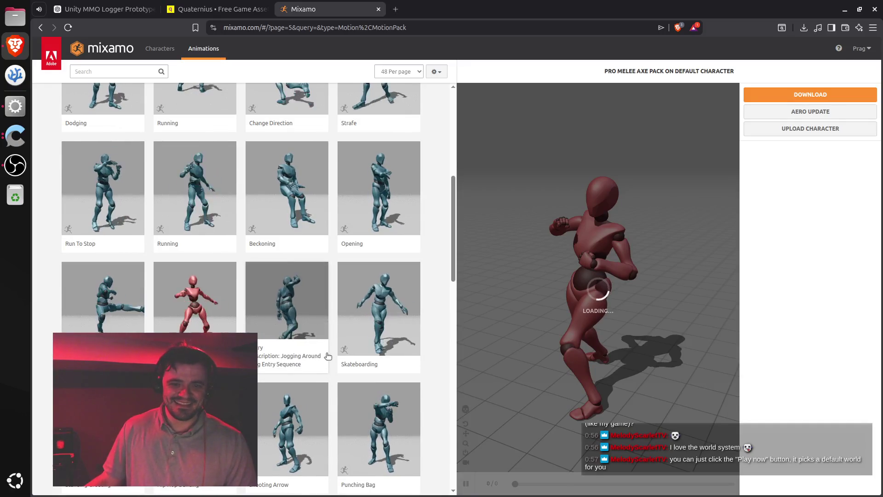
{"action": "scroll", "coordinate": [329, 350], "scroll_direction": "down", "scroll_amount": 4}
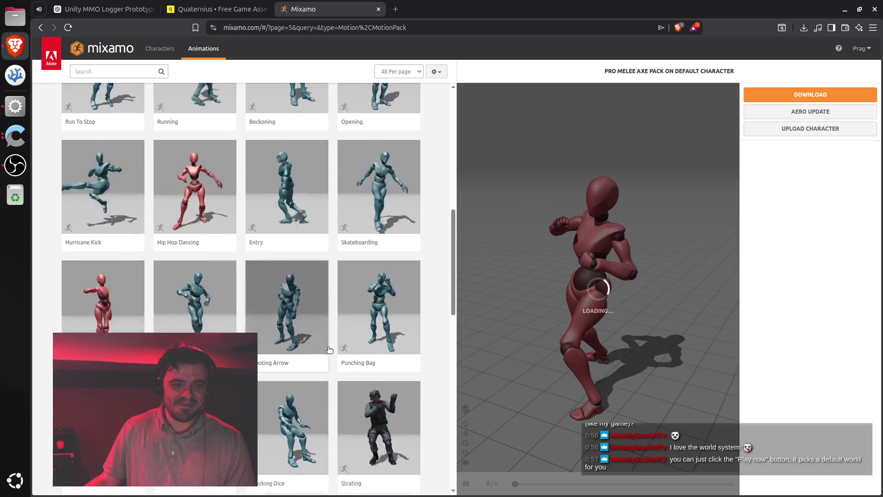
{"action": "scroll", "coordinate": [329, 353], "scroll_direction": "down", "scroll_amount": 4}
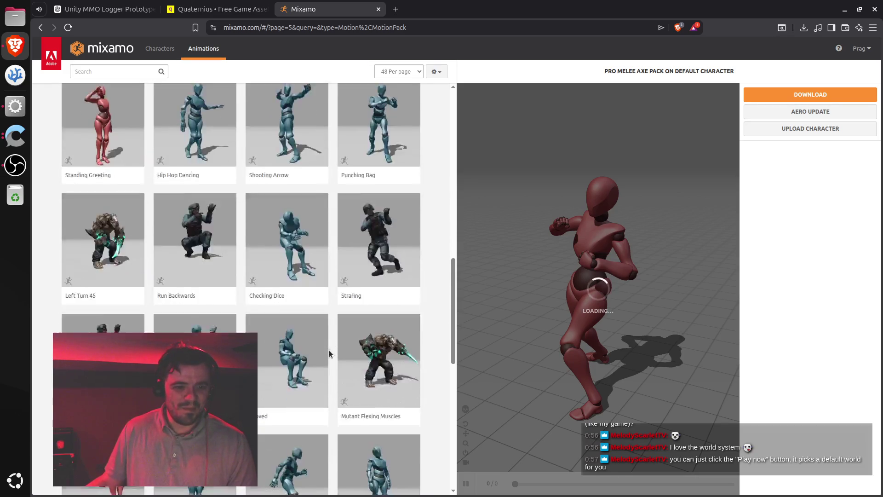
{"action": "scroll", "coordinate": [348, 351], "scroll_direction": "down", "scroll_amount": 8}
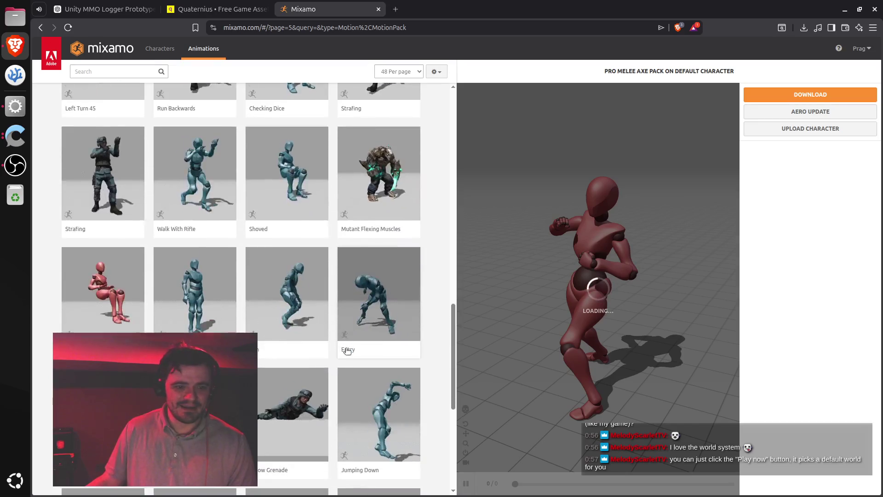
{"action": "scroll", "coordinate": [346, 368], "scroll_direction": "down", "scroll_amount": 1}
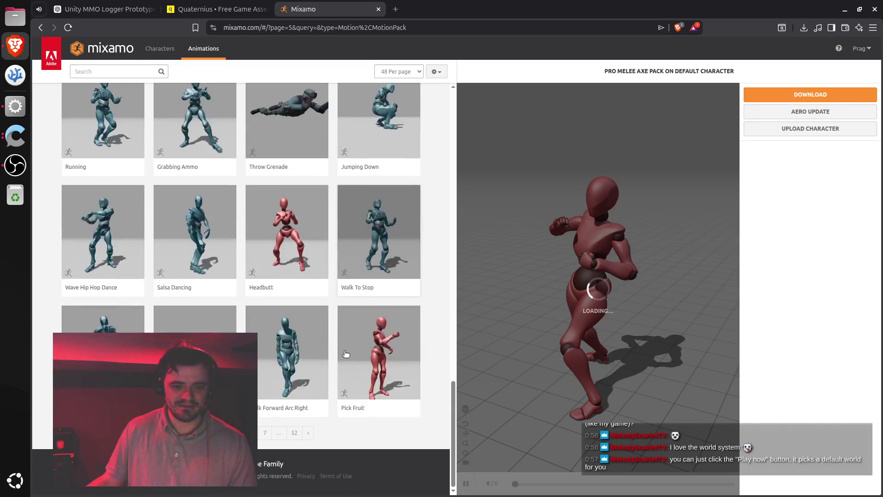
{"action": "left_click", "coordinate": [308, 433]}
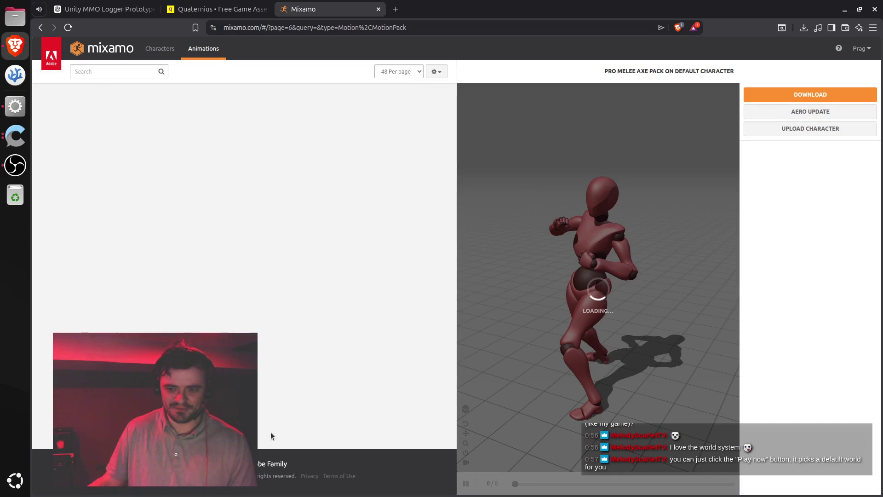
Scroll through page 6 of the animation results.
{"action": "scroll", "coordinate": [284, 397], "scroll_direction": "down", "scroll_amount": 2}
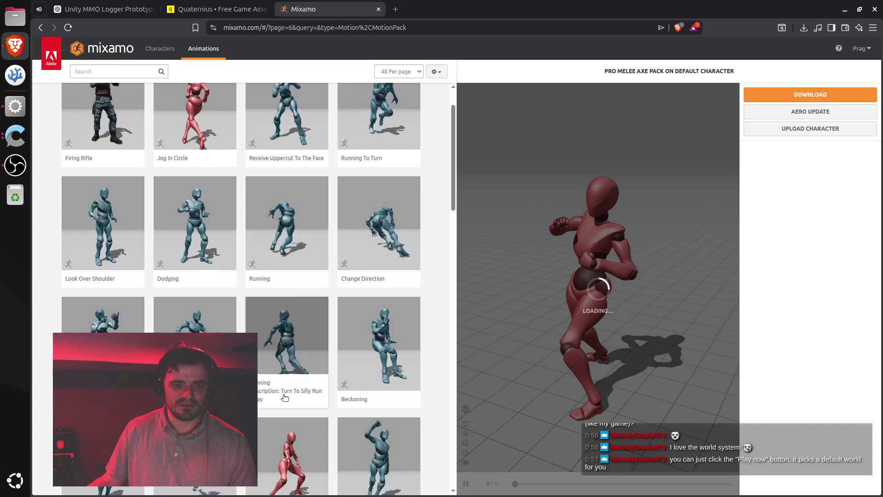
{"action": "scroll", "coordinate": [284, 397], "scroll_direction": "down", "scroll_amount": 5}
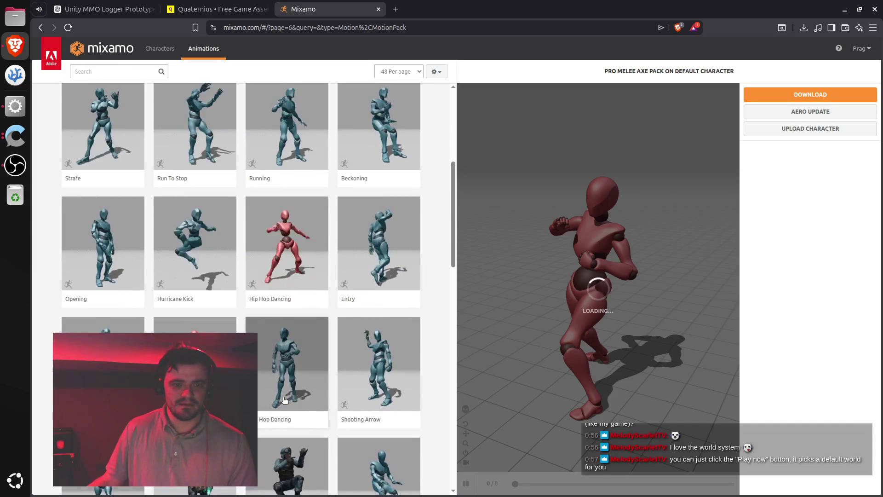
{"action": "scroll", "coordinate": [285, 397], "scroll_direction": "down", "scroll_amount": 2}
{"action": "scroll", "coordinate": [285, 396], "scroll_direction": "down", "scroll_amount": 7}
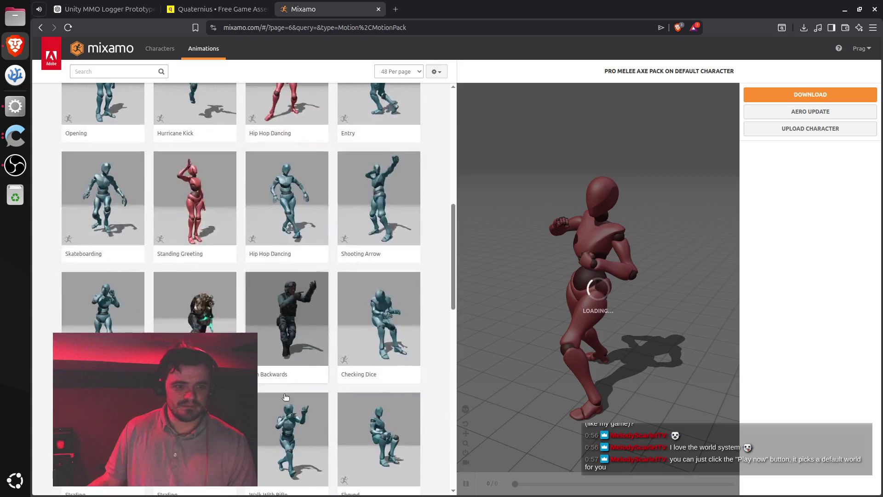
{"action": "scroll", "coordinate": [289, 391], "scroll_direction": "down", "scroll_amount": 3}
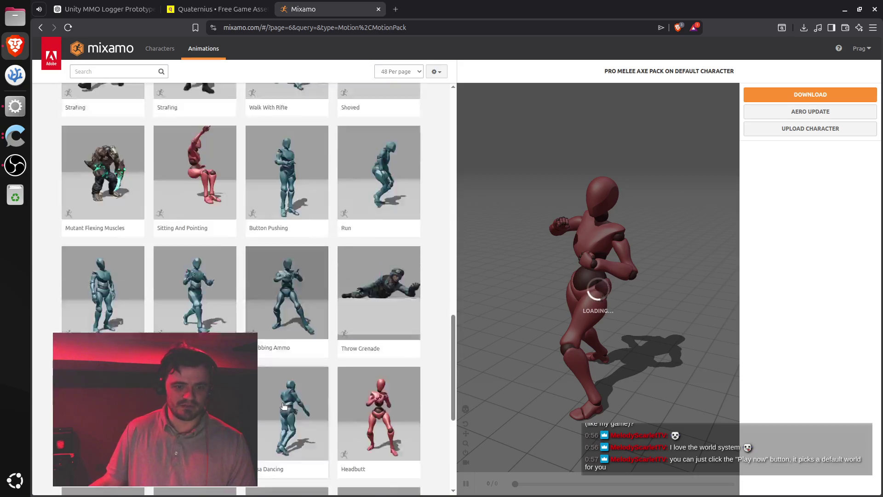
{"action": "scroll", "coordinate": [284, 405], "scroll_direction": "down", "scroll_amount": 3}
{"action": "scroll", "coordinate": [285, 400], "scroll_direction": "up", "scroll_amount": 19}
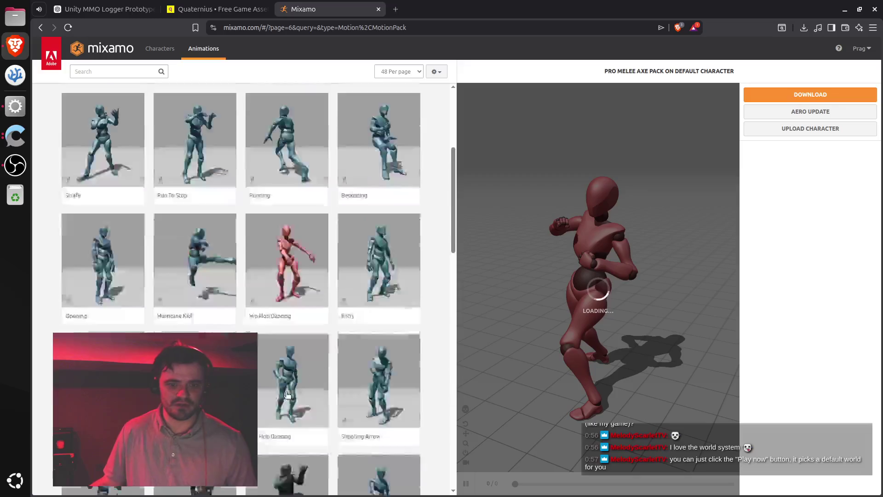
Search for 'woodcut', then 'lumber', then go back to 'tree' animations.
{"action": "left_click", "coordinate": [119, 71]}
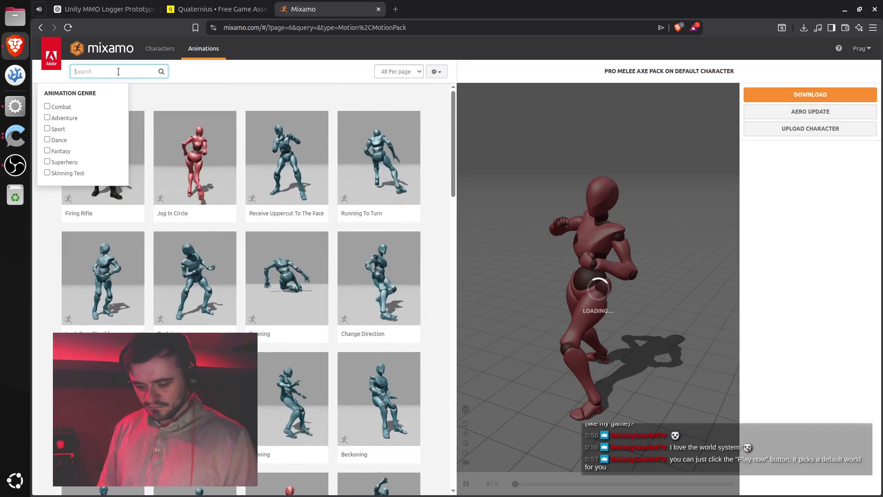
{"action": "type", "text": "woodcut"}
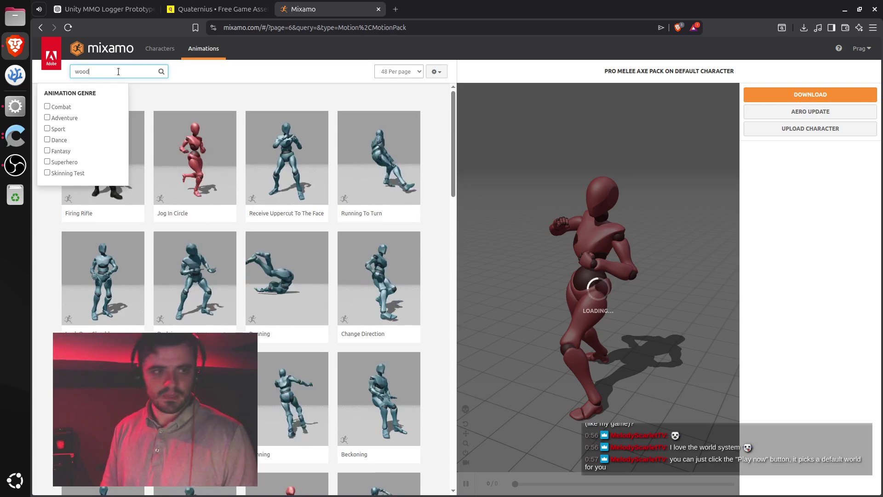
{"action": "key", "text": "Return"}
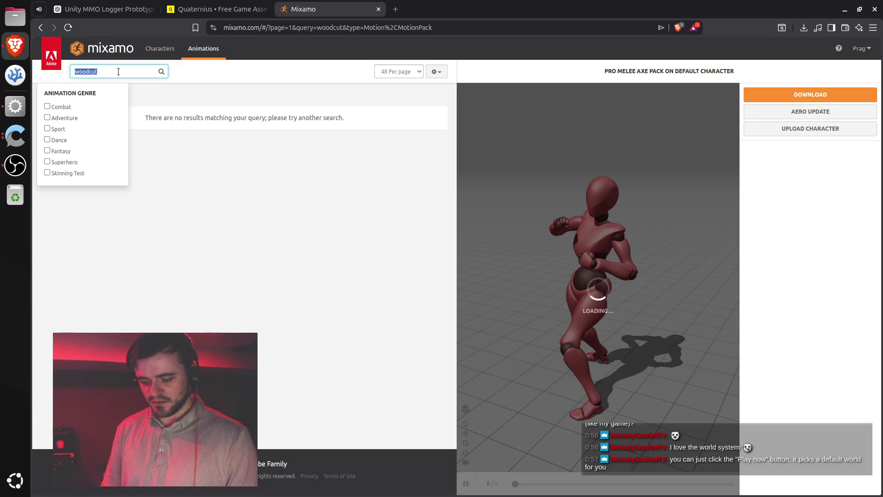
{"action": "key", "text": "BackSpace"}
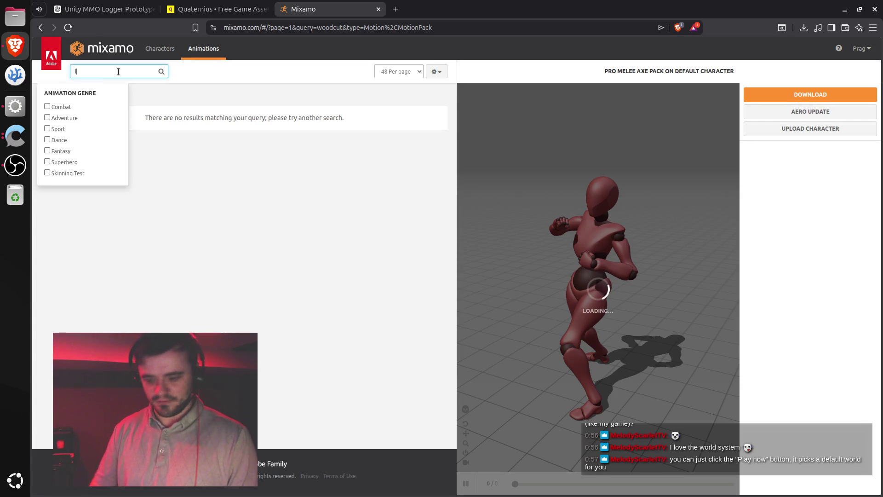
{"action": "type", "text": "lumber"}
{"action": "key", "text": "Return"}
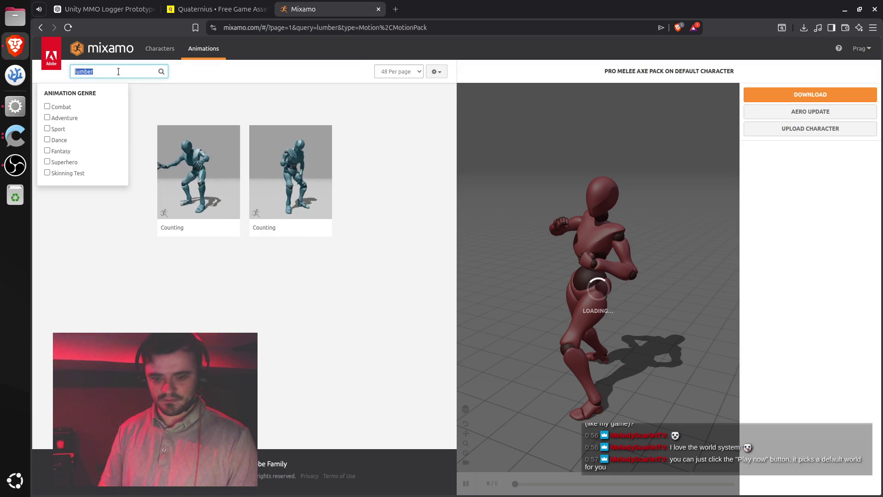
{"action": "type", "text": "ree"}
{"action": "key", "text": "Return"}
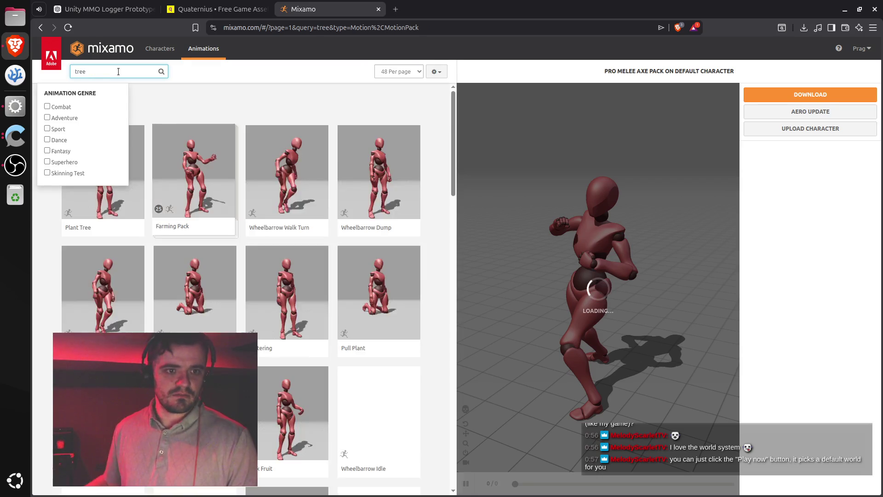
Preview Farming Pack, browse the remaining 'tree' results, then close the Mixamo tab.
{"action": "left_click", "coordinate": [203, 178]}
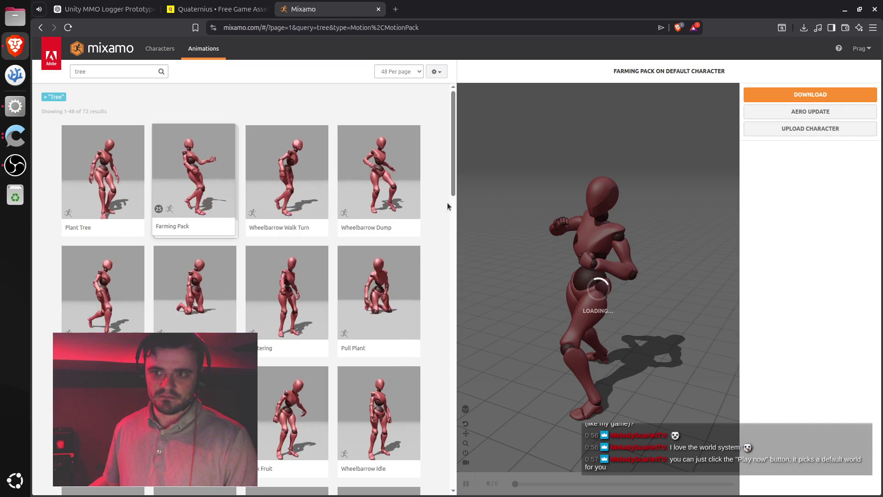
{"action": "scroll", "coordinate": [424, 214], "scroll_direction": "down", "scroll_amount": 5}
{"action": "scroll", "coordinate": [424, 214], "scroll_direction": "down", "scroll_amount": 15}
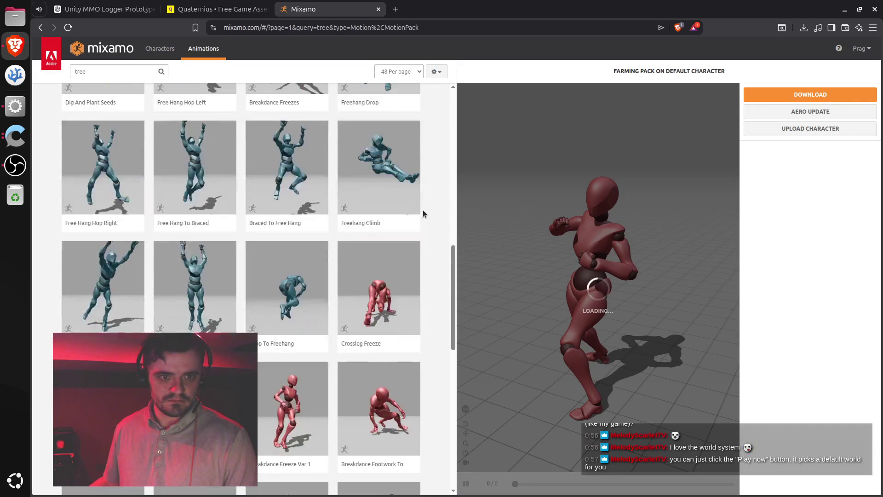
{"action": "scroll", "coordinate": [423, 210], "scroll_direction": "down", "scroll_amount": 1}
{"action": "scroll", "coordinate": [424, 209], "scroll_direction": "up", "scroll_amount": 1}
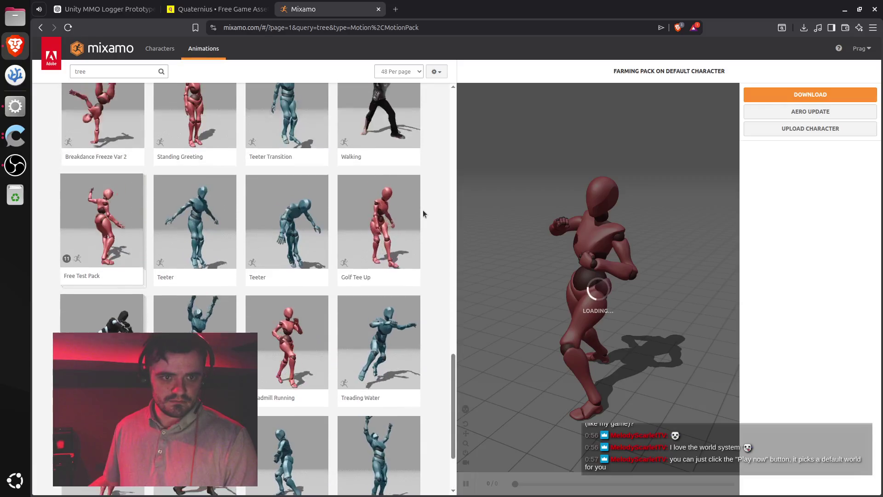
{"action": "scroll", "coordinate": [423, 210], "scroll_direction": "down", "scroll_amount": 2}
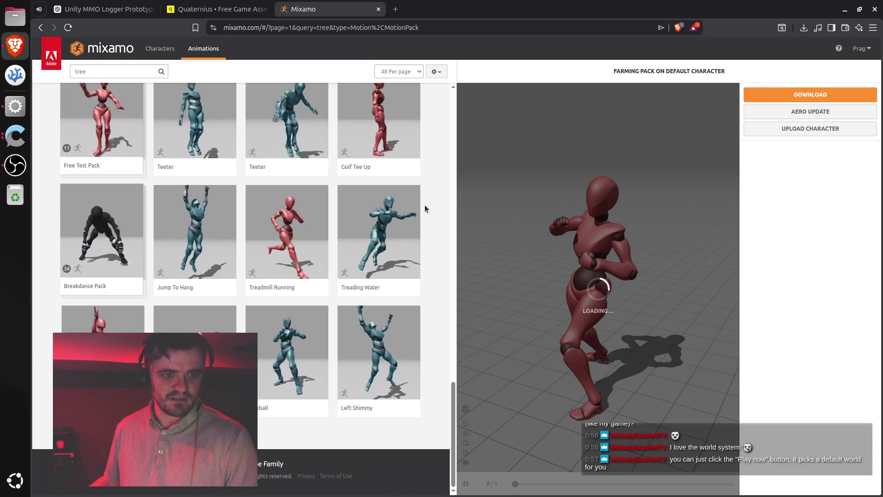
{"action": "scroll", "coordinate": [425, 206], "scroll_direction": "up", "scroll_amount": 4}
{"action": "scroll", "coordinate": [424, 206], "scroll_direction": "up", "scroll_amount": 10}
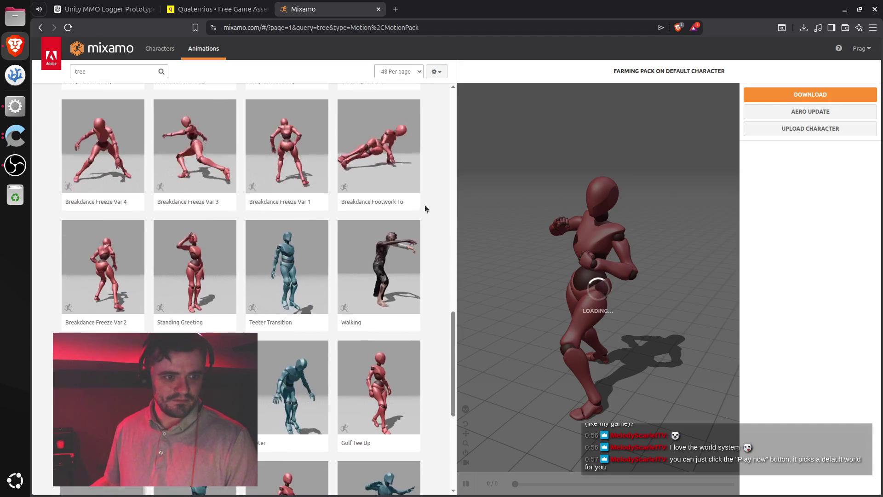
{"action": "scroll", "coordinate": [424, 205], "scroll_direction": "down", "scroll_amount": 3}
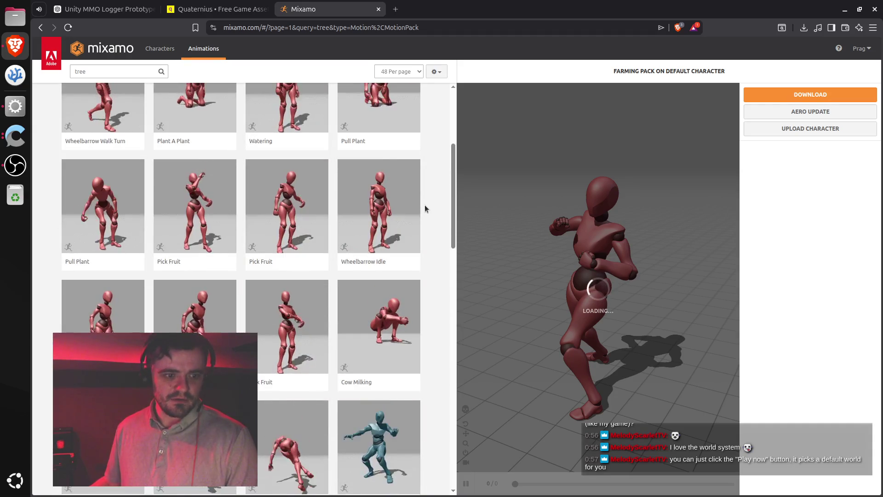
{"action": "scroll", "coordinate": [424, 205], "scroll_direction": "up", "scroll_amount": 5}
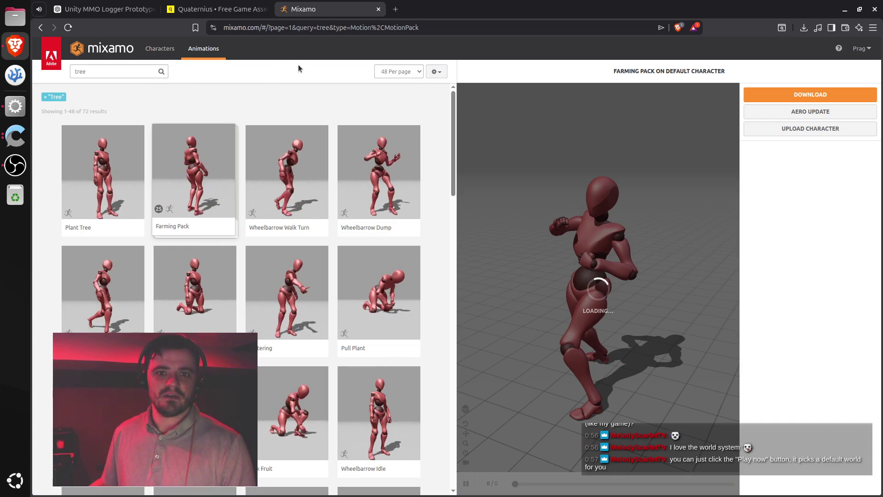
{"action": "key", "text": "ctrl+w"}
Read ChatGPT's Idle/Walk Transition Setup guide in the MMO prototype chat, then return to Unity.
{"action": "key", "text": "ctrl+shift+Tab"}
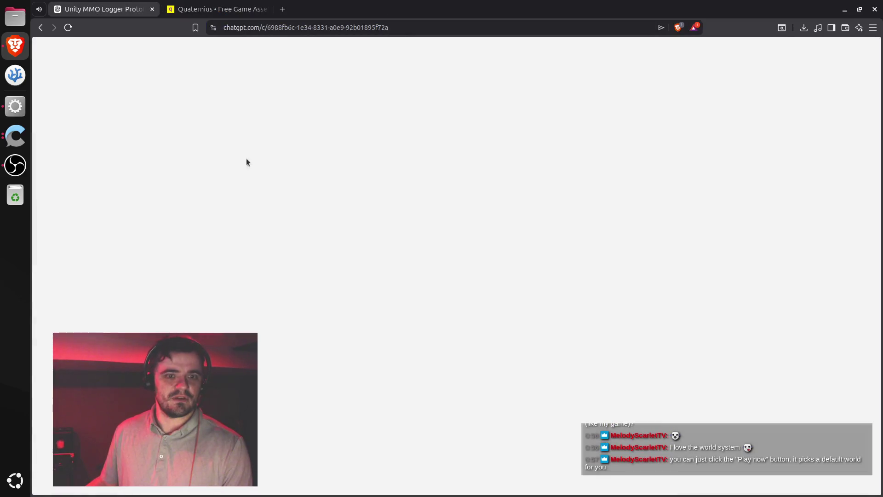
{"action": "scroll", "coordinate": [436, 335], "scroll_direction": "down", "scroll_amount": 5}
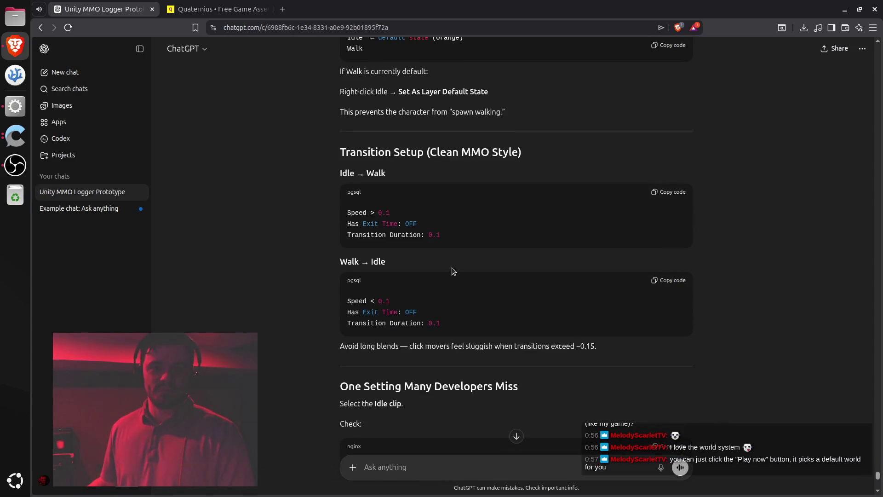
{"action": "scroll", "coordinate": [452, 271], "scroll_direction": "up", "scroll_amount": 3}
{"action": "scroll", "coordinate": [442, 262], "scroll_direction": "down", "scroll_amount": 3}
{"action": "scroll", "coordinate": [442, 260], "scroll_direction": "up", "scroll_amount": 6}
{"action": "scroll", "coordinate": [443, 258], "scroll_direction": "down", "scroll_amount": 6}
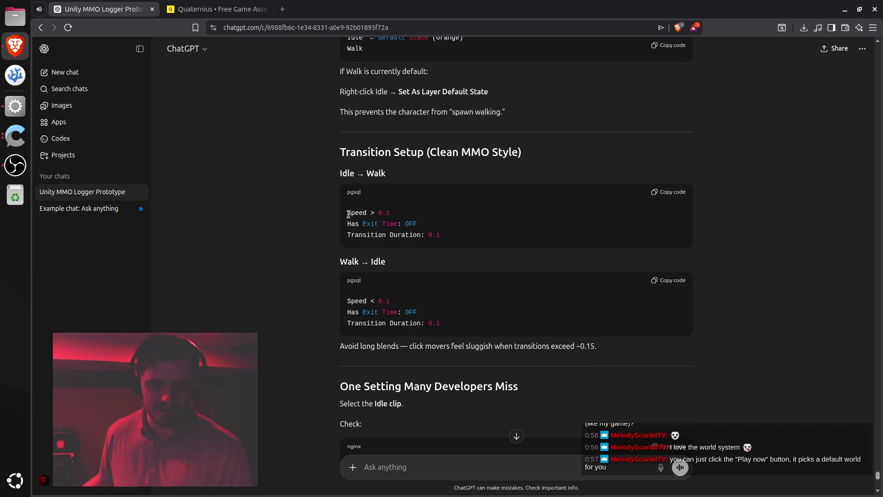
{"action": "key", "text": "alt+Tab"}
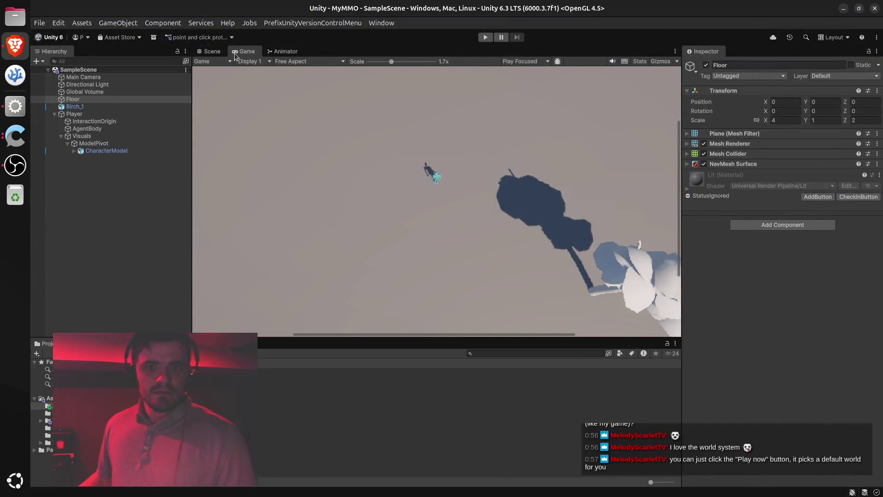
Check both Idle–Standard Walk transitions for Speed 0.1 conditions and 0.1 s duration, then select Idle.
{"action": "left_click", "coordinate": [278, 53]}
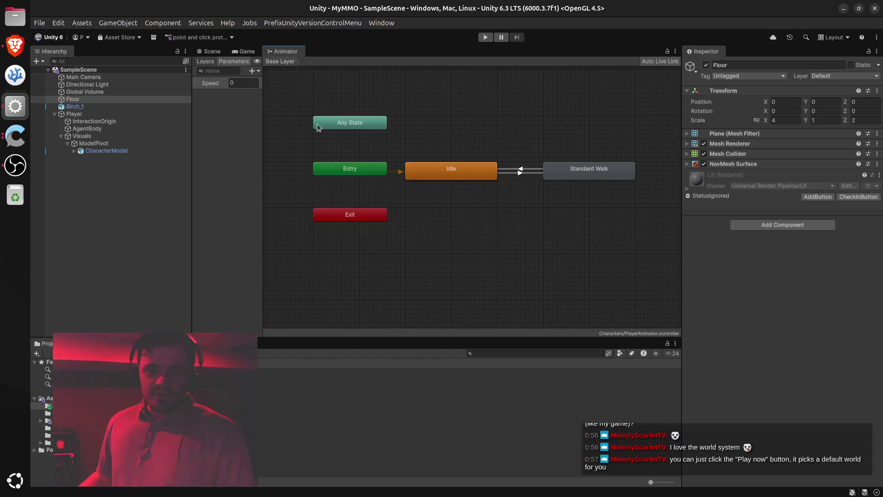
{"action": "left_click", "coordinate": [520, 171]}
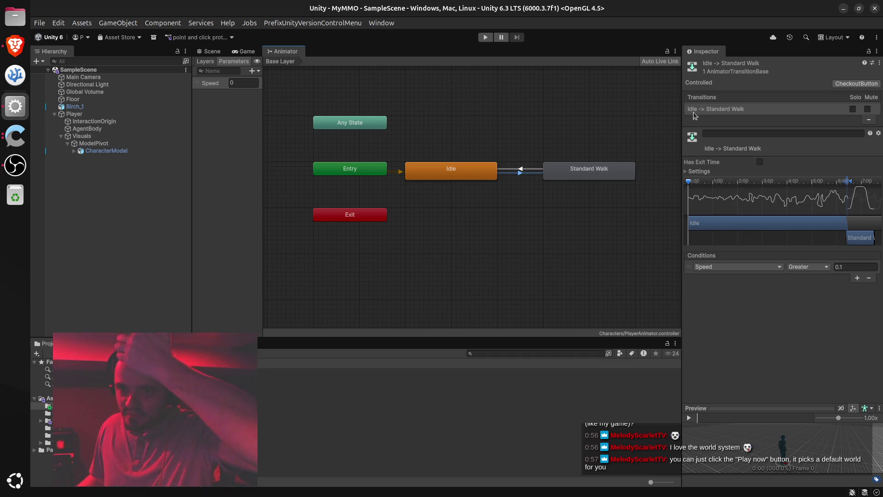
{"action": "left_click", "coordinate": [717, 110]}
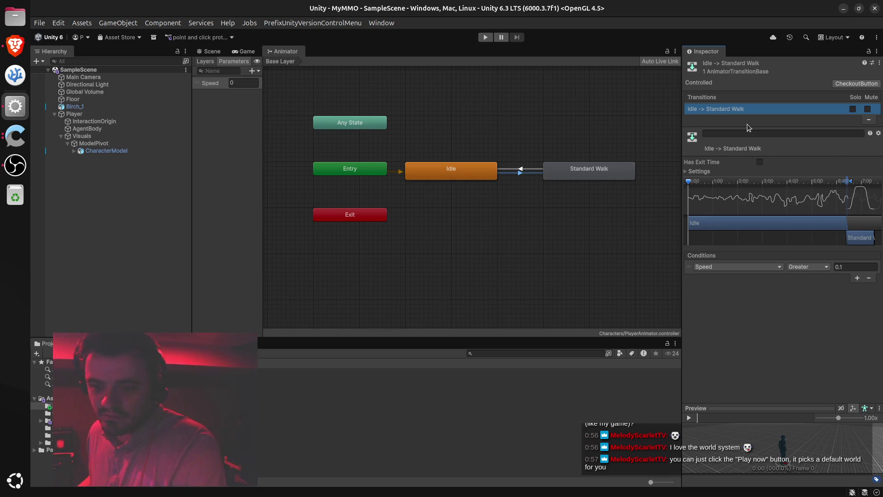
{"action": "left_click", "coordinate": [688, 172]}
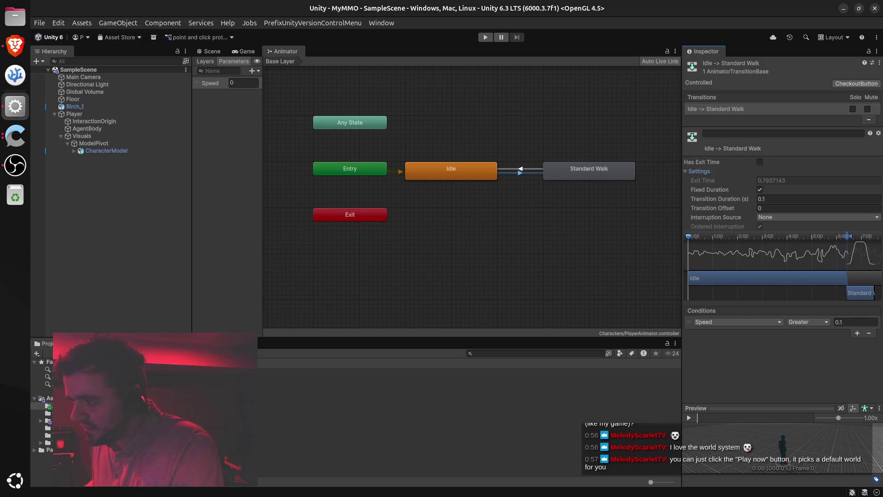
{"action": "left_click", "coordinate": [521, 172]}
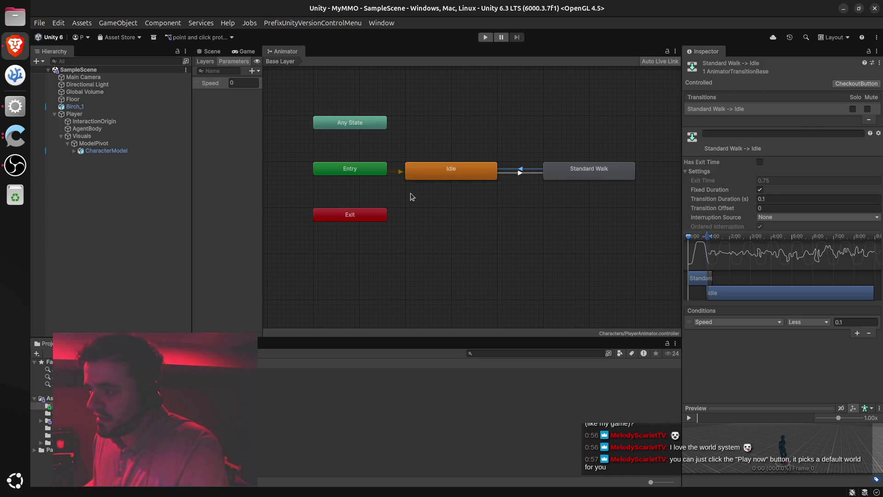
{"action": "left_click", "coordinate": [446, 174]}
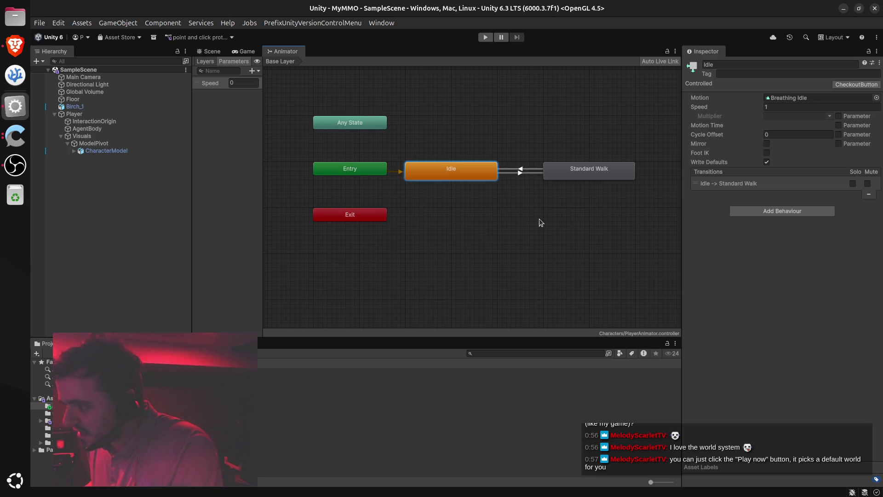
Enable Foot IK and disable Write Defaults on the Idle state, then play the game.
{"action": "left_click", "coordinate": [767, 154]}
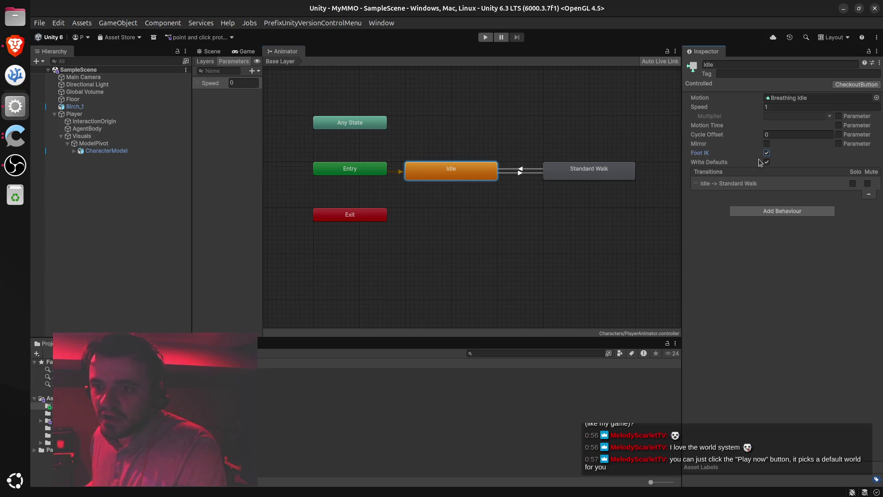
{"action": "left_click", "coordinate": [15, 46]}
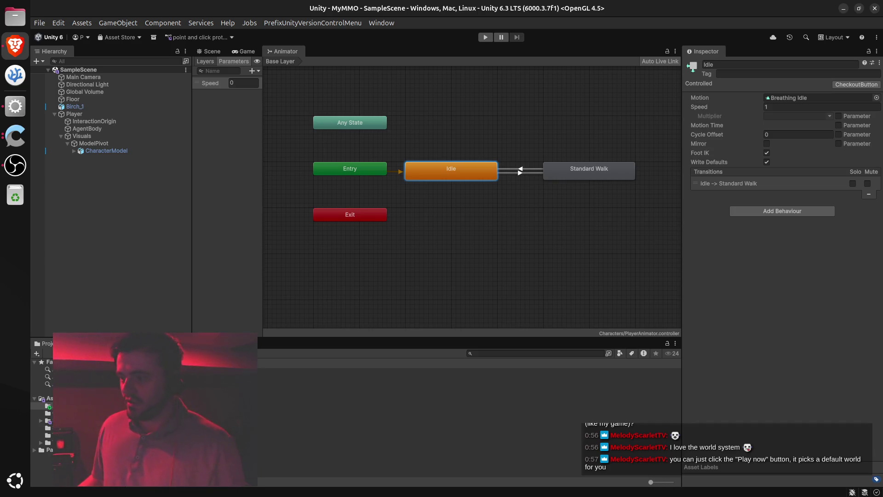
{"action": "left_click", "coordinate": [285, 54]}
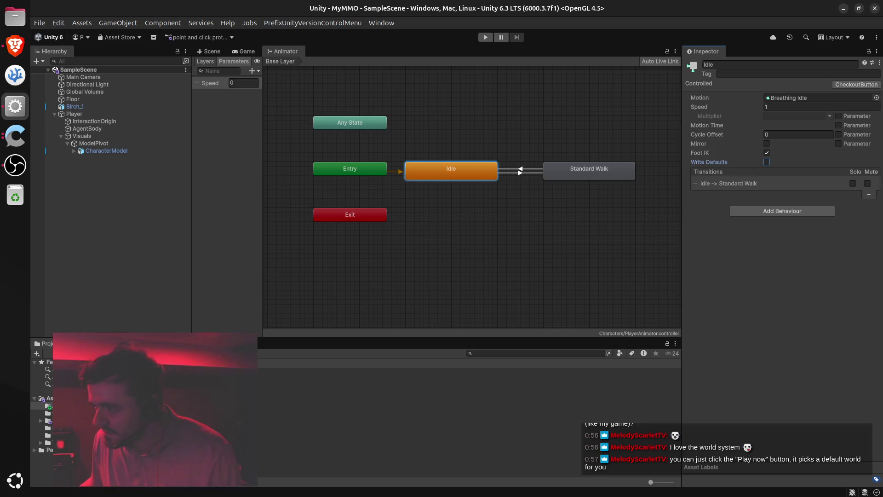
{"action": "key", "text": "alt+Tab"}
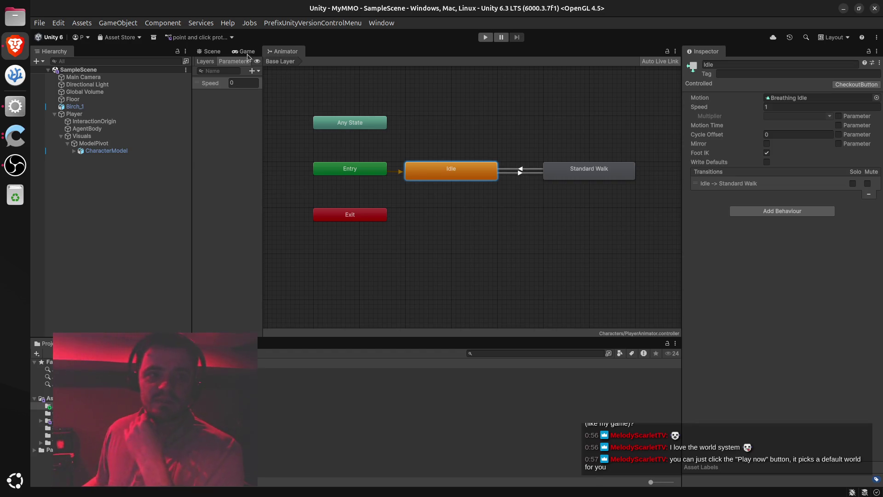
{"action": "left_click", "coordinate": [246, 52]}
{"action": "left_click", "coordinate": [487, 39]}
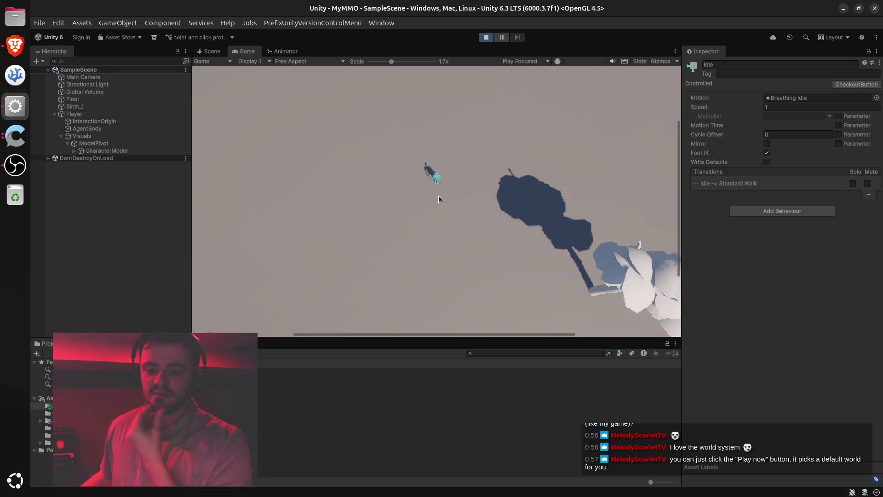
Walk the player to four spots in the Game view, then stop Play mode and return to the Scene view.
{"action": "left_click", "coordinate": [337, 141]}
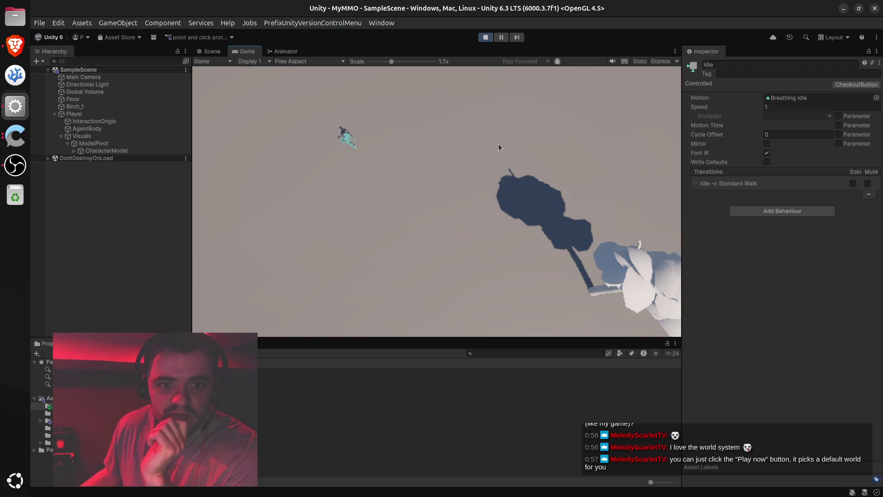
{"action": "left_click", "coordinate": [413, 133]}
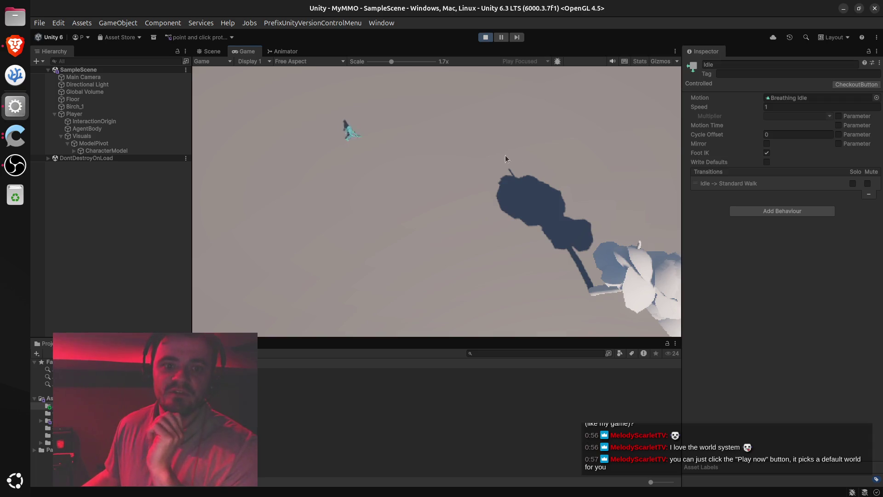
{"action": "left_click", "coordinate": [525, 158]}
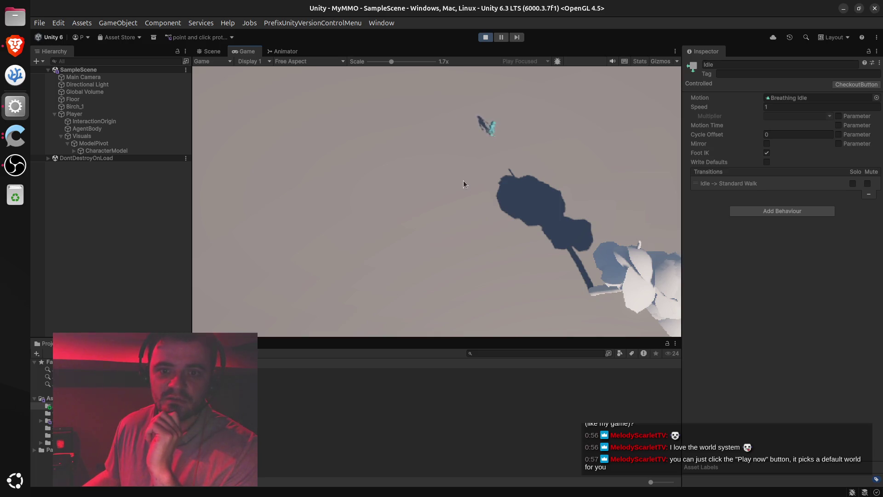
{"action": "left_click", "coordinate": [448, 147]}
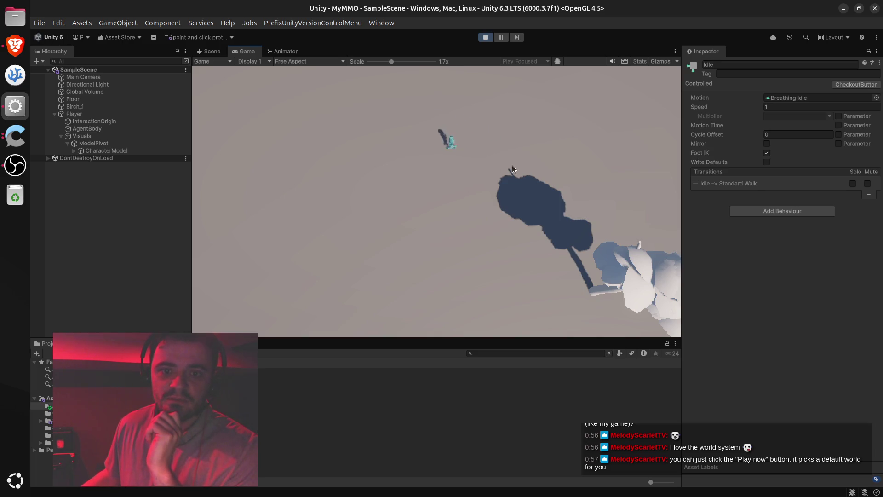
{"action": "left_click", "coordinate": [486, 37]}
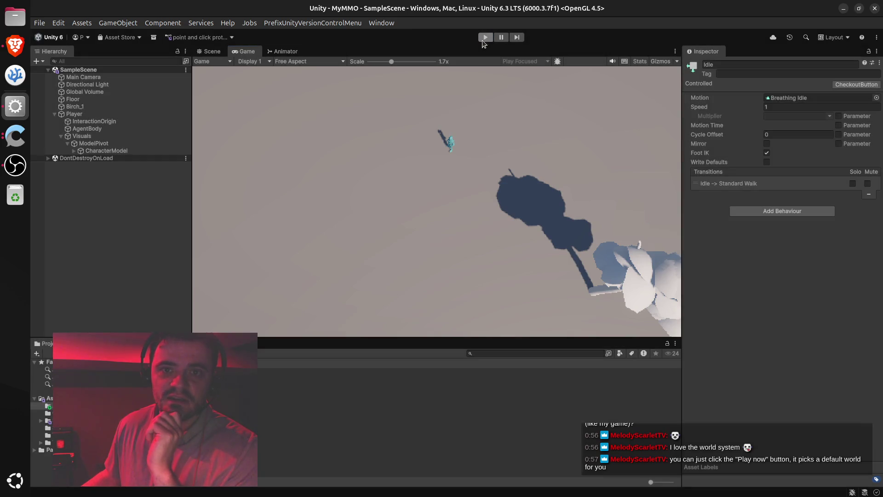
{"action": "left_click", "coordinate": [209, 51]}
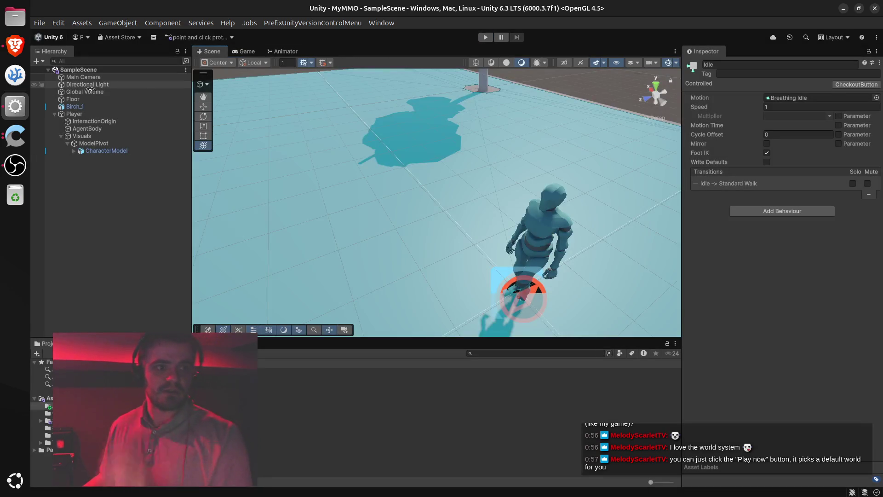
Select the Main Camera, view the floor from its lowered 45° angle, and restart the game.
{"action": "left_click", "coordinate": [84, 77]}
{"action": "mouse_move", "coordinate": [546, 155]}
{"action": "left_mouse_down"}
{"action": "mouse_move", "coordinate": [528, 202]}
{"action": "mouse_move", "coordinate": [427, 177]}
{"action": "mouse_move", "coordinate": [361, 191]}
{"action": "mouse_move", "coordinate": [291, 184]}
{"action": "mouse_move", "coordinate": [282, 129]}
{"action": "mouse_move", "coordinate": [263, 135]}
{"action": "mouse_move", "coordinate": [271, 151]}
{"action": "left_mouse_up"}
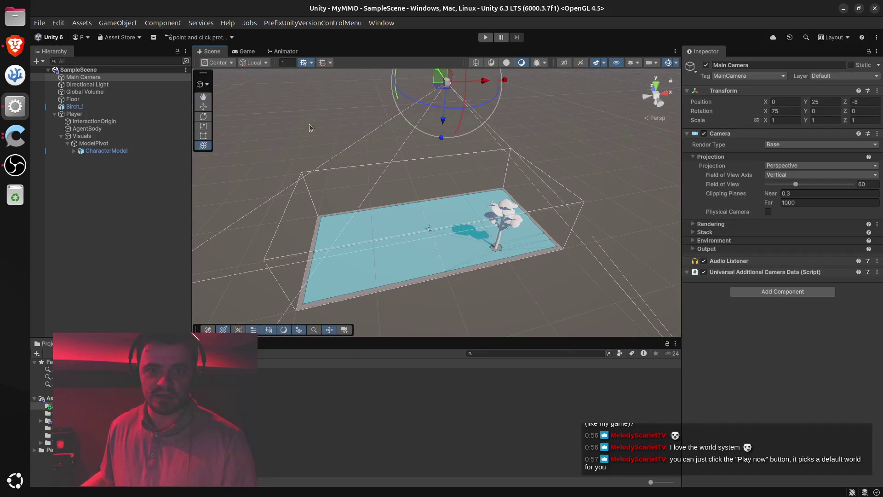
{"action": "left_click", "coordinate": [245, 51]}
{"action": "key", "text": "ctrl+p"}
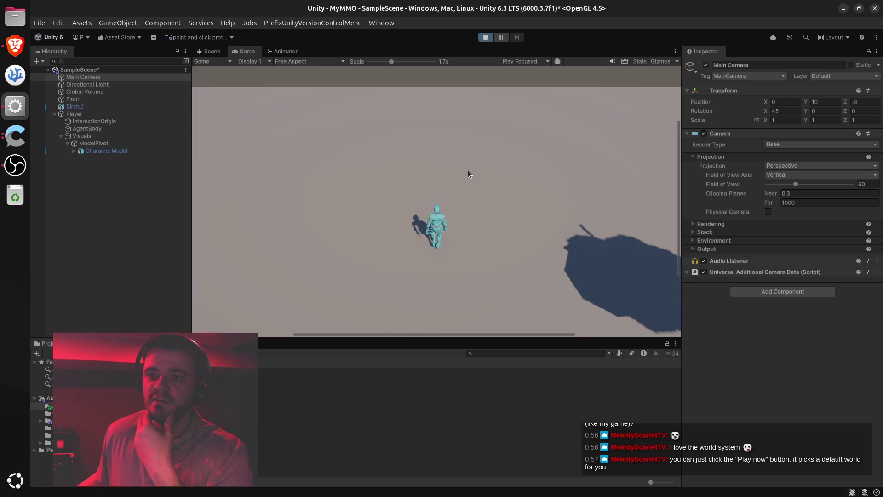
Walk the character to nine ground spots, then stop Play mode and return to the Scene view.
{"action": "left_click", "coordinate": [494, 181]}
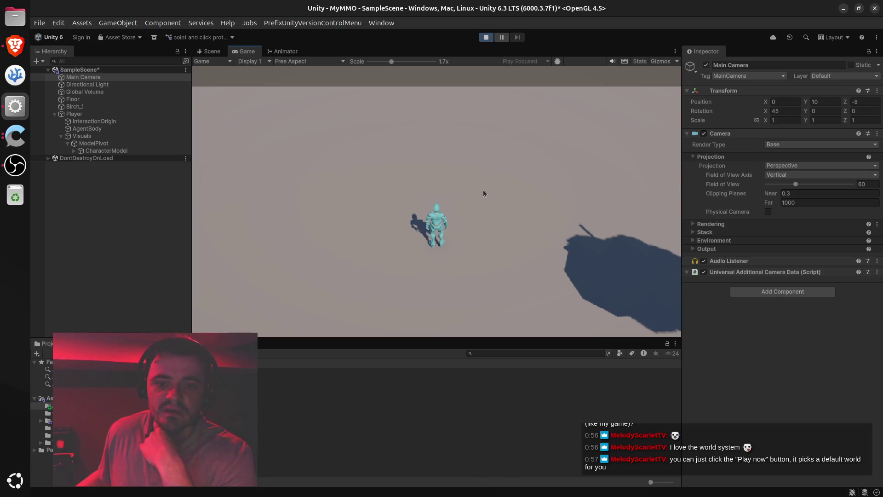
{"action": "left_click", "coordinate": [370, 217]}
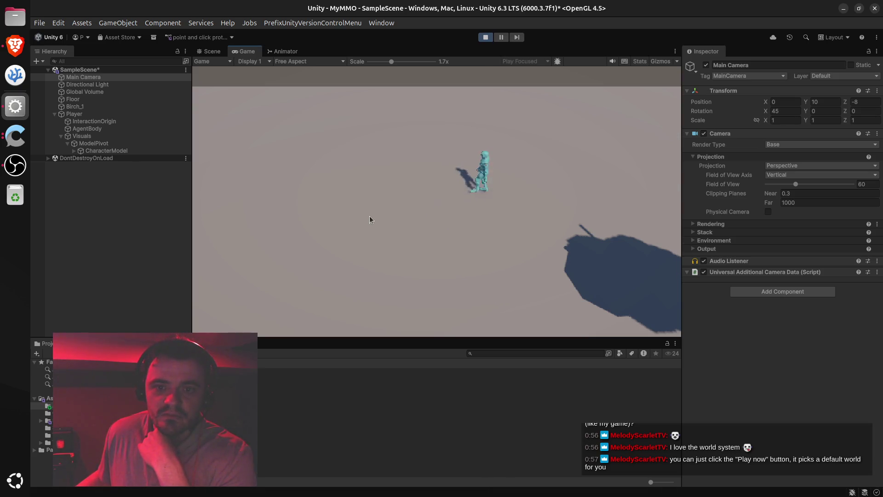
{"action": "left_click", "coordinate": [438, 308]}
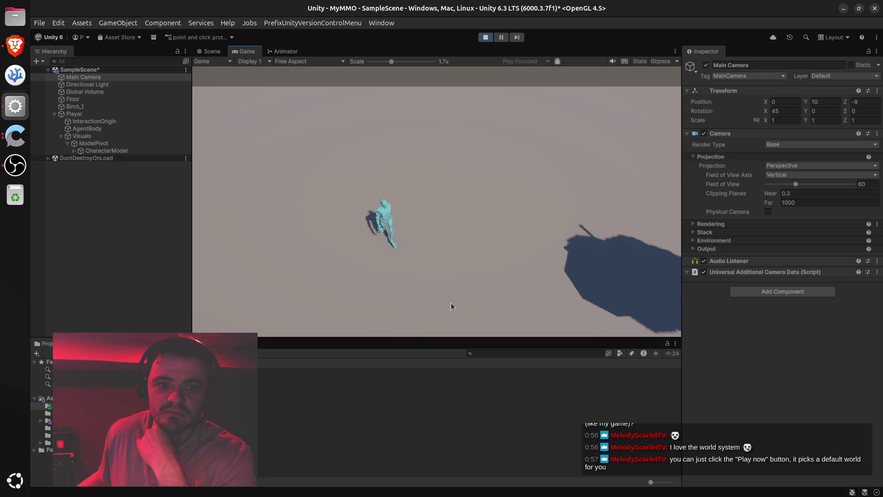
{"action": "left_click", "coordinate": [491, 218]}
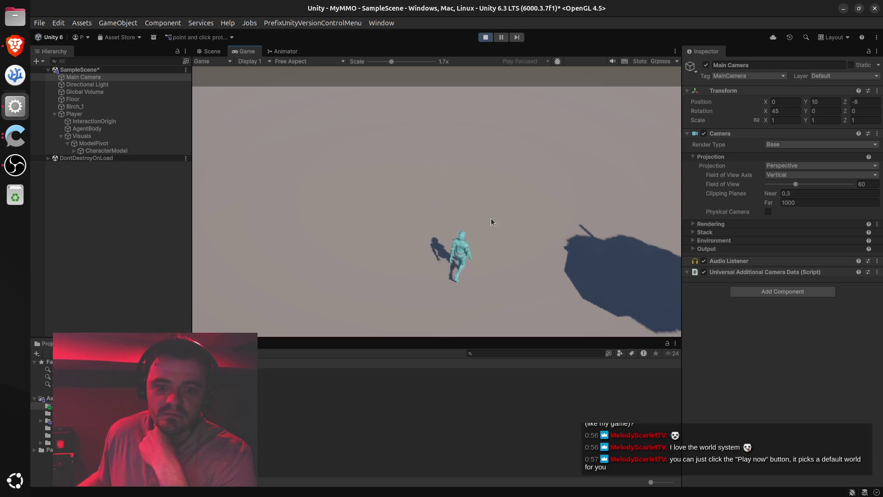
{"action": "left_click", "coordinate": [383, 214]}
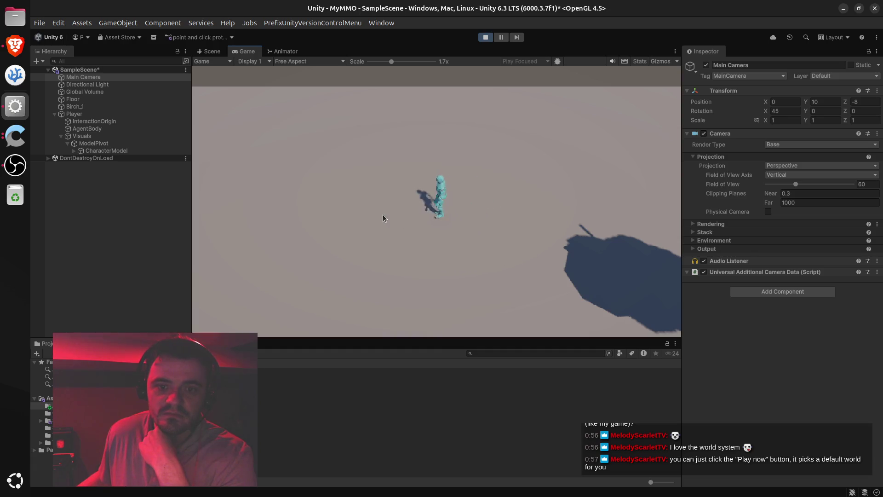
{"action": "left_click", "coordinate": [286, 165]}
{"action": "left_click", "coordinate": [476, 183]}
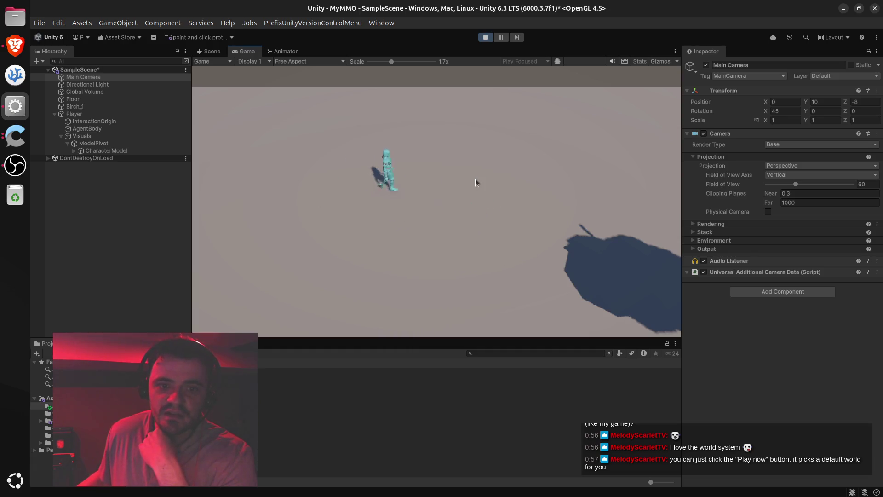
{"action": "left_click", "coordinate": [206, 153]}
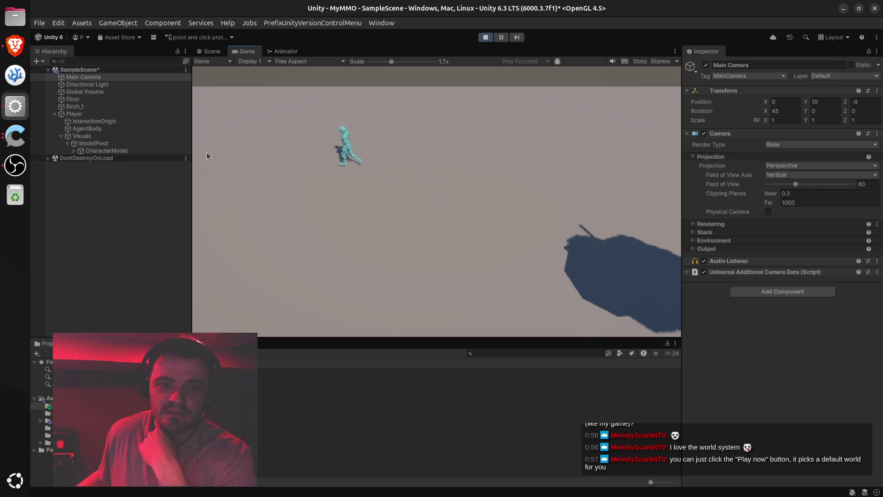
{"action": "left_click", "coordinate": [469, 171]}
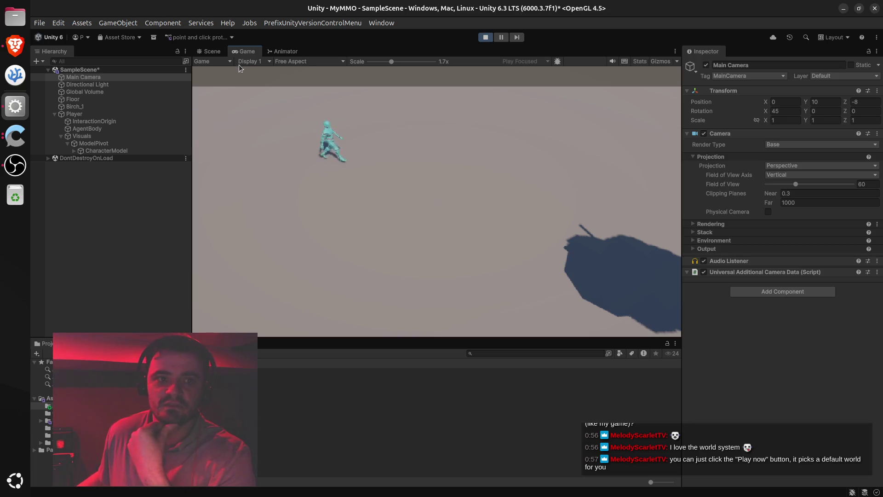
{"action": "left_click", "coordinate": [486, 37]}
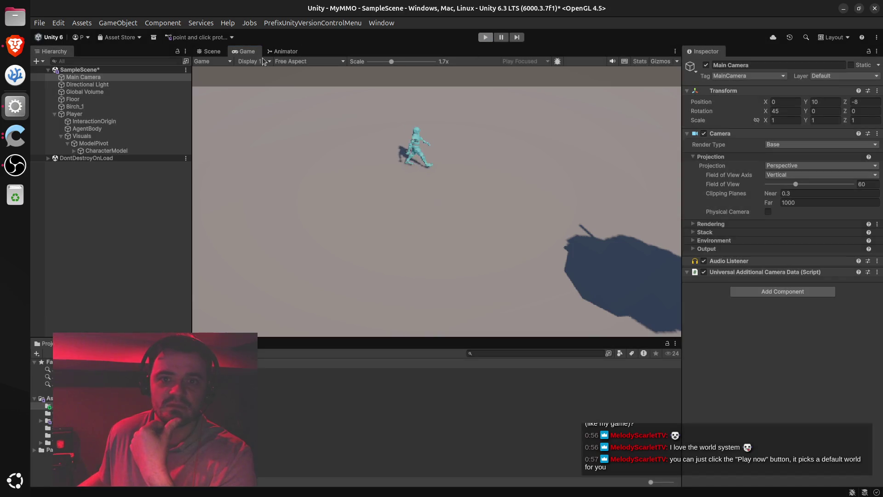
{"action": "left_click", "coordinate": [207, 50]}
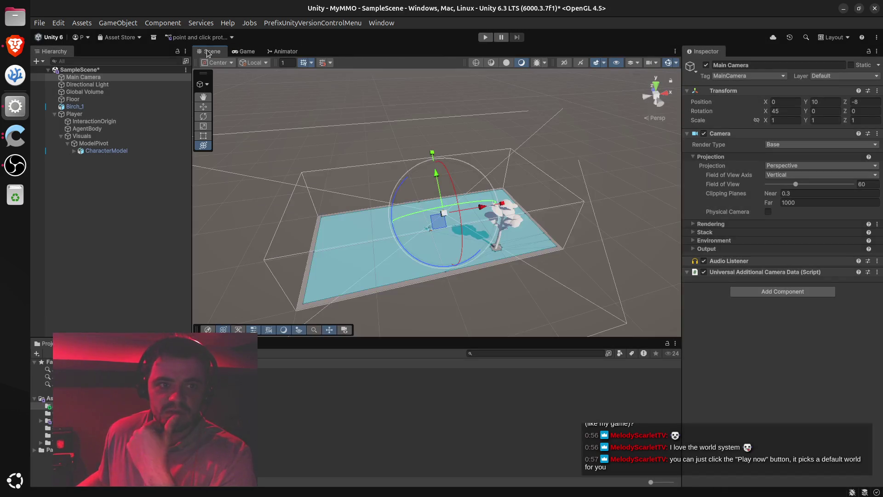
Select the Player and set its Nav Mesh Agent Speed to 3.
{"action": "left_click", "coordinate": [87, 129]}
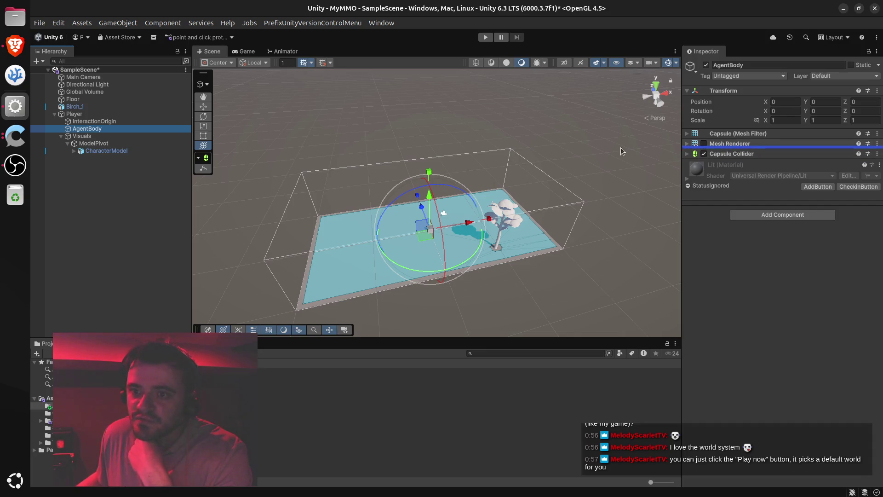
{"action": "left_click", "coordinate": [103, 114]}
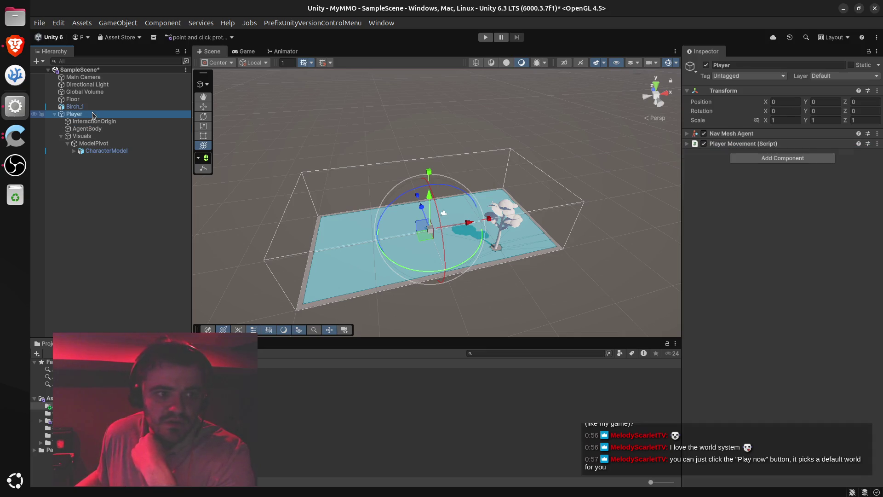
{"action": "left_click", "coordinate": [687, 134]}
{"action": "left_click", "coordinate": [793, 176]}
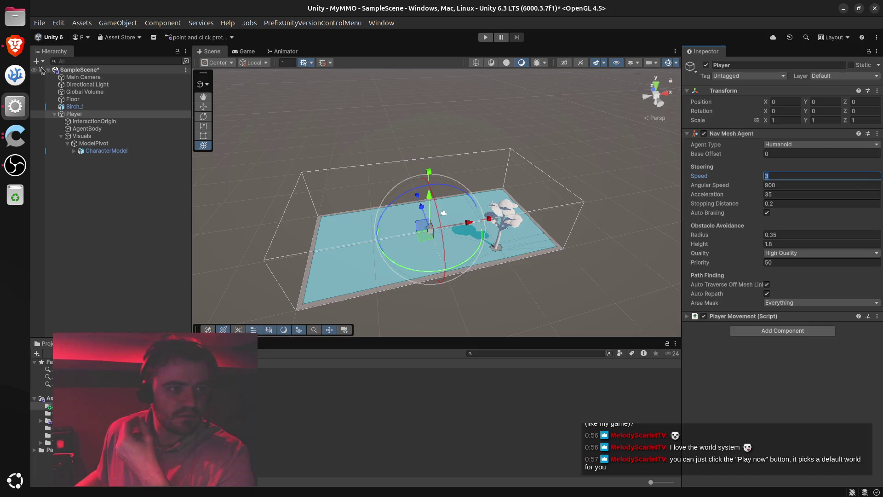
{"action": "left_click", "coordinate": [15, 45]}
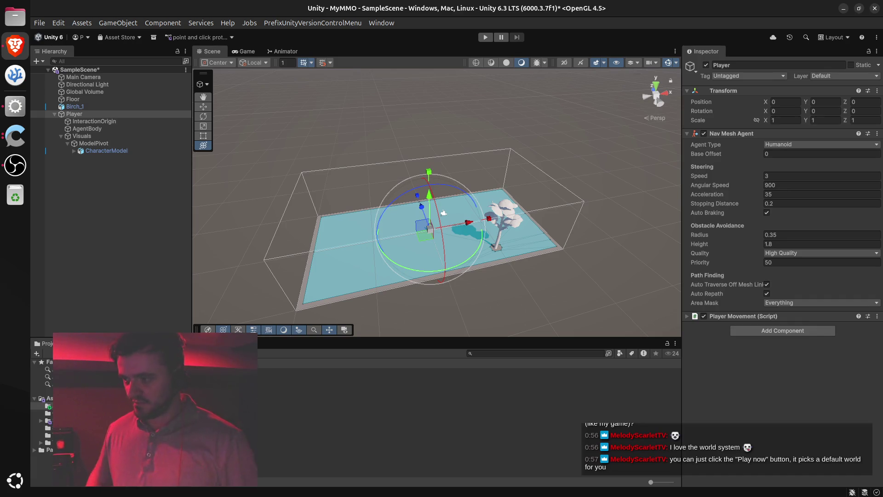
Ask ChatGPT about the character's foot sliding, read its NavMeshAgent Speed advice, and return to Unity.
{"action": "key", "text": "alt+Tab"}
{"action": "type", "text": "ett"}
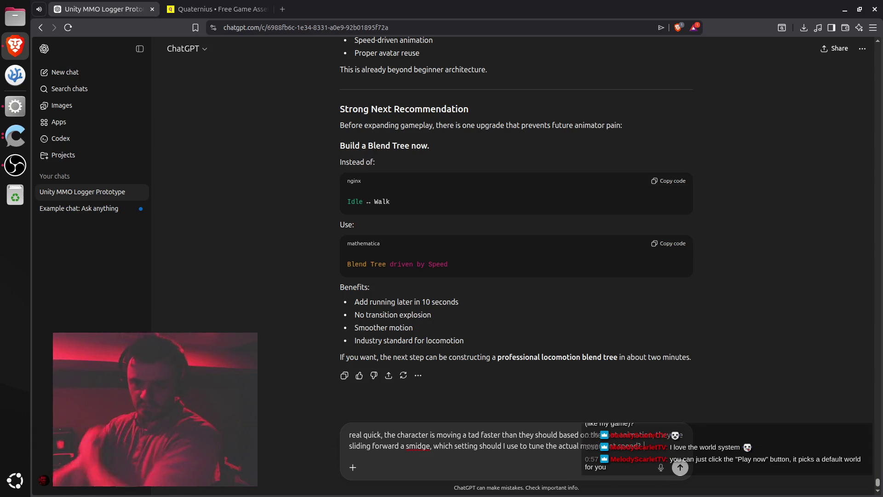
{"action": "key", "text": "Return"}
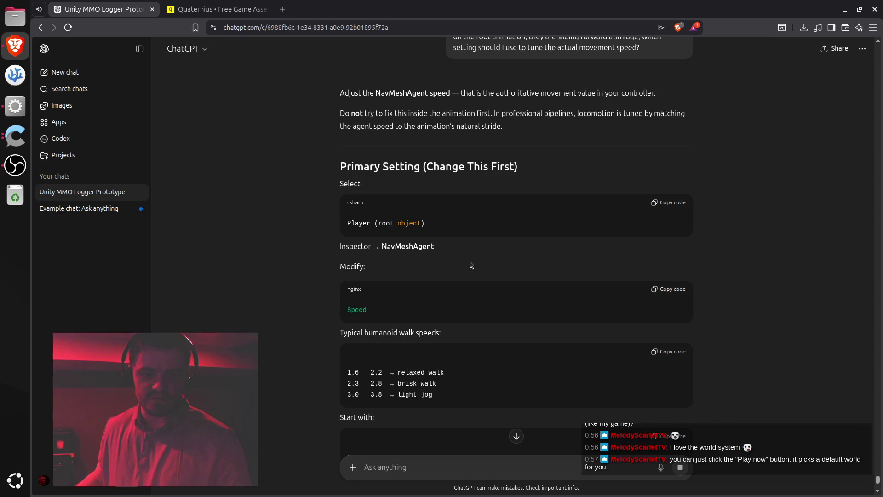
{"action": "key", "text": "alt+Tab"}
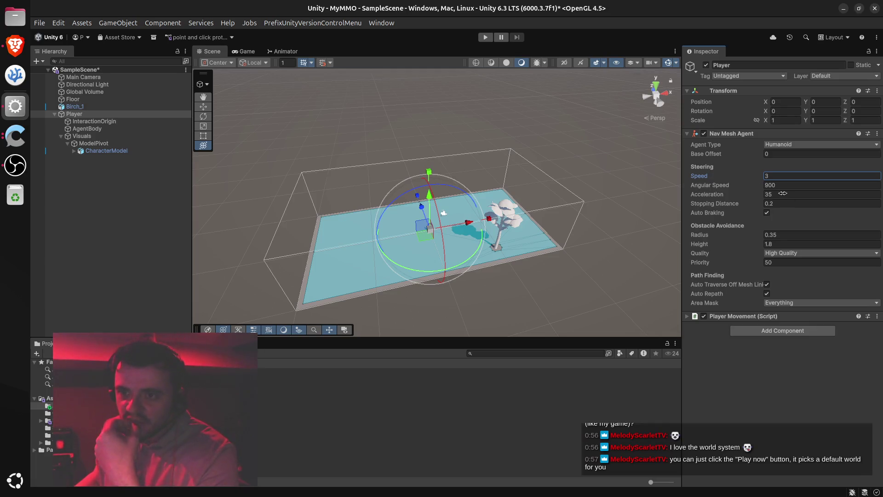
Confirm the Player's agent Speed of 3, start Play mode, and switch to ChatGPT while it loads.
{"action": "left_click", "coordinate": [795, 174]}
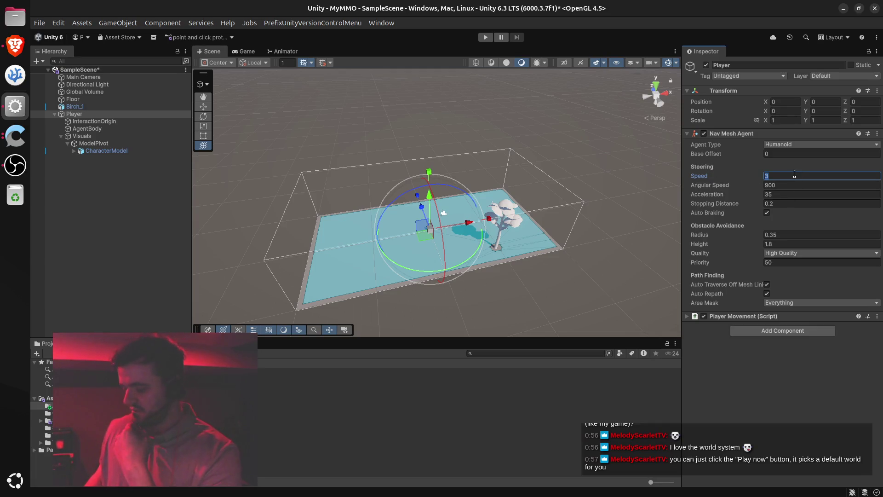
{"action": "type", "text": "2"}
{"action": "left_click", "coordinate": [422, 129]}
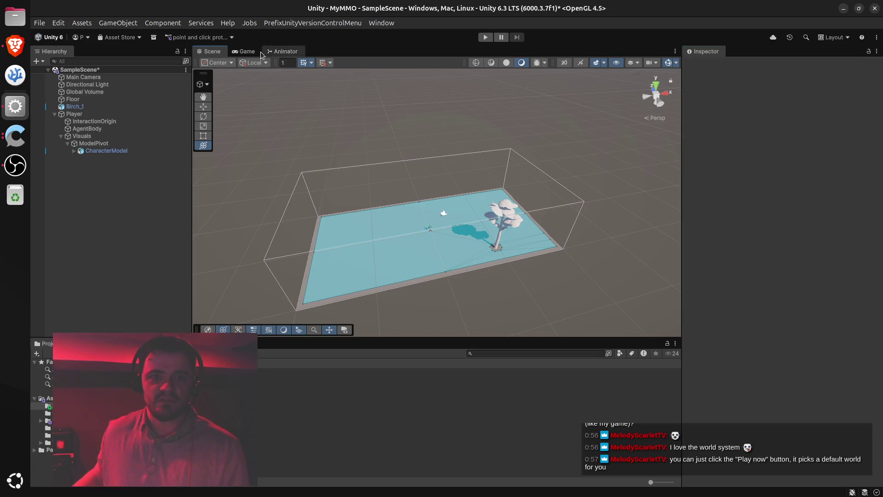
{"action": "left_click", "coordinate": [486, 37]}
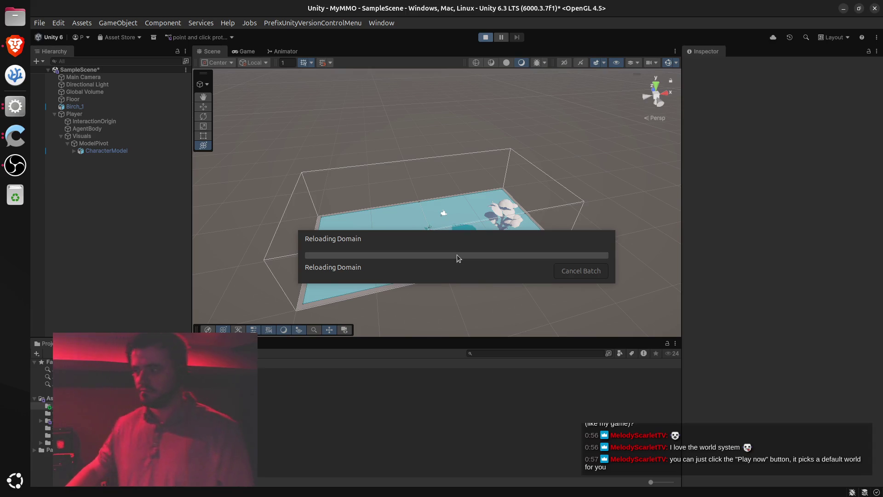
{"action": "key", "text": "alt+Tab"}
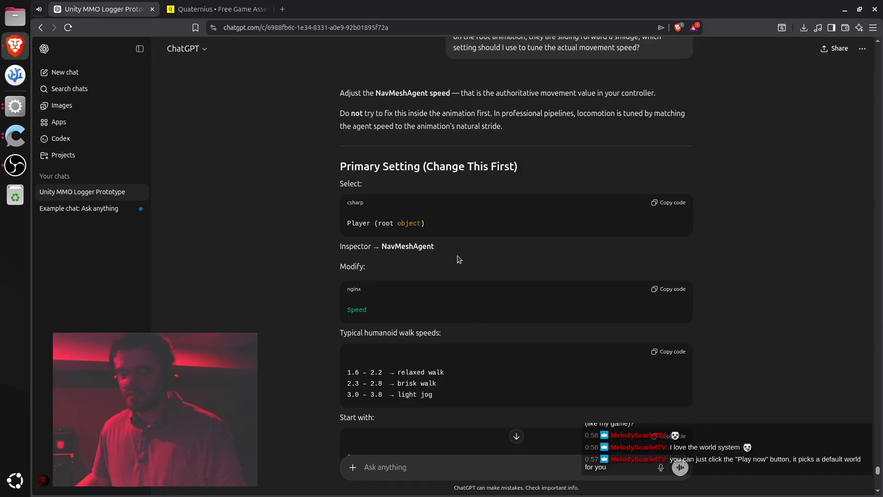
Scroll ChatGPT's reply, highlighting the relaxed walk speed range, 0.1 increments and Agent Speed.
{"action": "scroll", "coordinate": [473, 311], "scroll_direction": "down", "scroll_amount": 3}
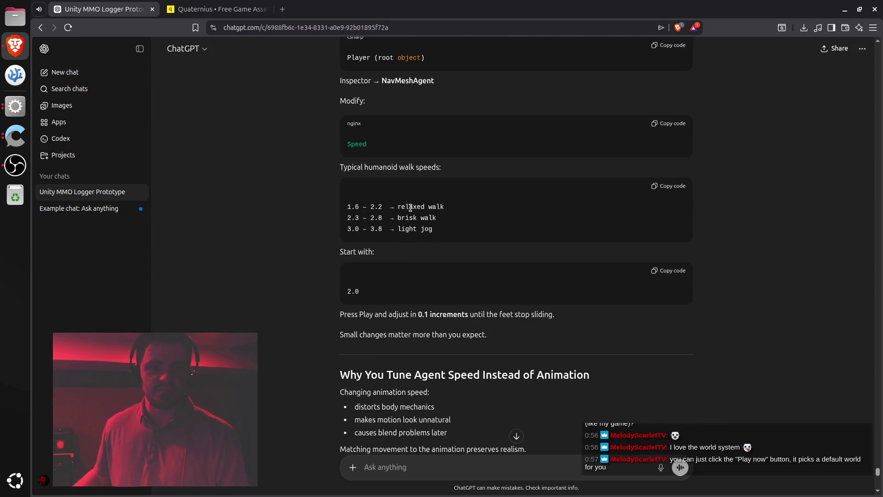
{"action": "double_click", "coordinate": [409, 207]}
{"action": "scroll", "coordinate": [437, 256], "scroll_direction": "down", "scroll_amount": 2}
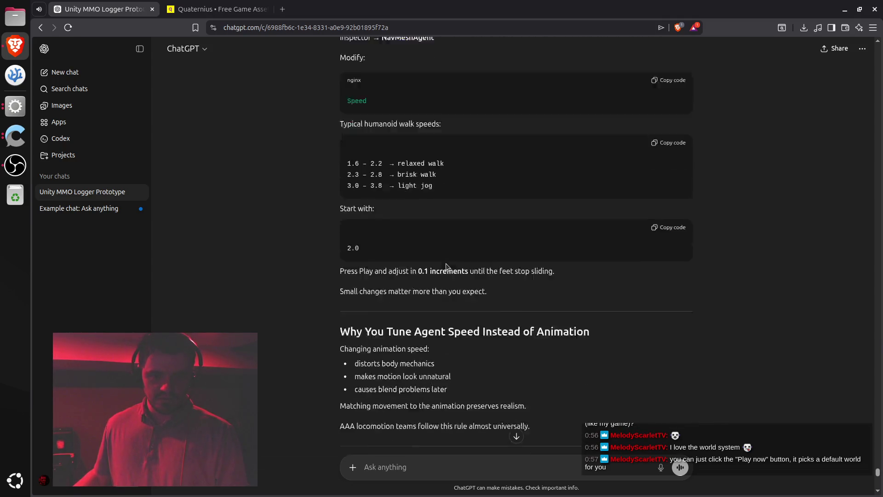
{"action": "left_click_drag", "start_coordinate": [375, 203], "coordinate": [531, 206]}
{"action": "scroll", "coordinate": [500, 232], "scroll_direction": "down", "scroll_amount": 2}
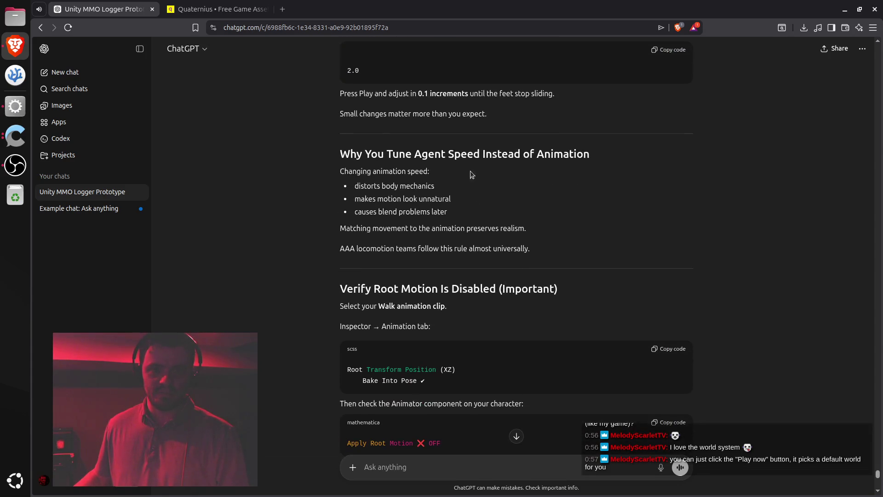
{"action": "mouse_move", "coordinate": [420, 152]}
{"action": "left_mouse_down"}
{"action": "mouse_move", "coordinate": [465, 152]}
{"action": "mouse_move", "coordinate": [456, 161]}
{"action": "left_mouse_up"}
Highlight the Root Motion, Bake Into Pose and Animator advice, then return to the running Unity game.
{"action": "scroll", "coordinate": [414, 198], "scroll_direction": "down", "scroll_amount": 2}
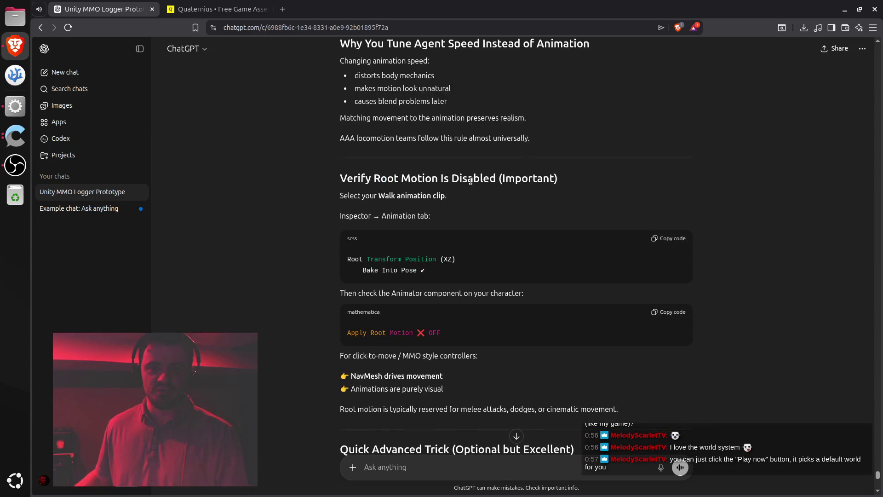
{"action": "mouse_move", "coordinate": [479, 174]}
{"action": "left_mouse_down"}
{"action": "mouse_move", "coordinate": [374, 179]}
{"action": "mouse_move", "coordinate": [399, 179]}
{"action": "left_mouse_up"}
{"action": "left_click", "coordinate": [432, 210]}
{"action": "scroll", "coordinate": [431, 210], "scroll_direction": "down", "scroll_amount": 2}
{"action": "scroll", "coordinate": [430, 170], "scroll_direction": "up", "scroll_amount": 1}
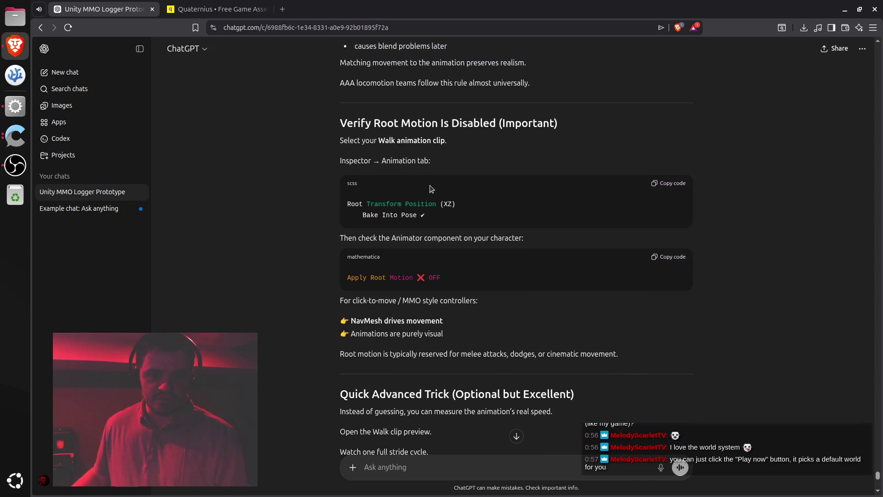
{"action": "left_click_drag", "start_coordinate": [365, 216], "coordinate": [405, 216]}
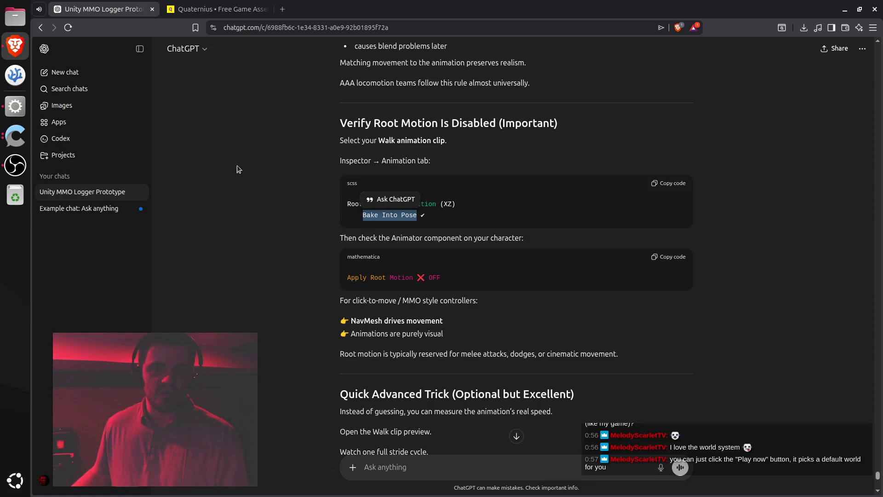
{"action": "left_click", "coordinate": [382, 224]}
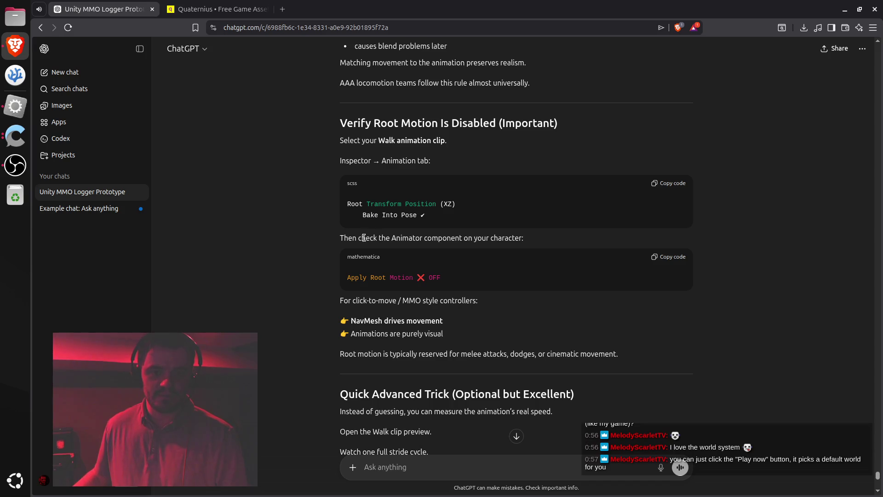
{"action": "left_click_drag", "start_coordinate": [359, 238], "coordinate": [487, 240]}
{"action": "left_click", "coordinate": [15, 106]}
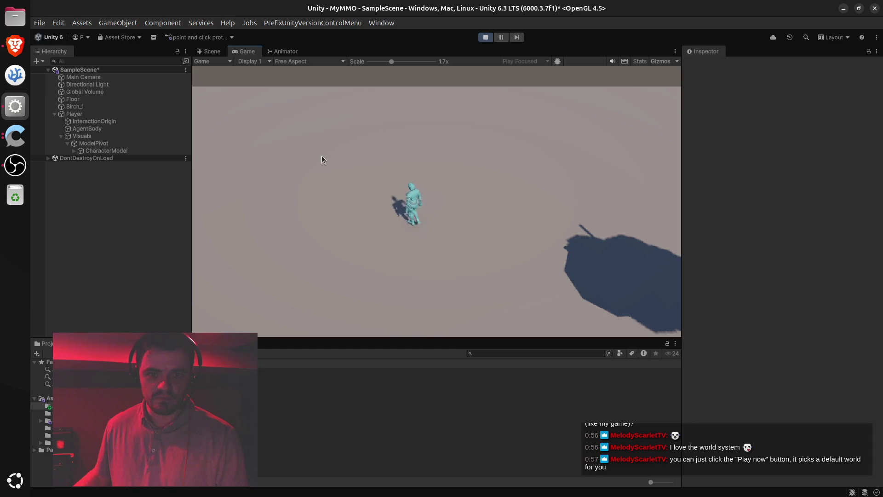
Walk the character left and right across the floor seven times, then switch to the Scene view.
{"action": "left_click", "coordinate": [529, 170]}
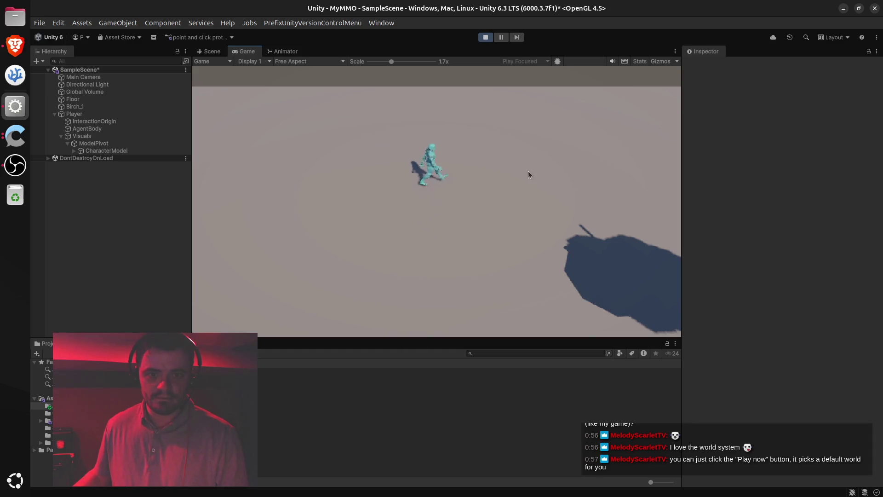
{"action": "left_click", "coordinate": [273, 148]}
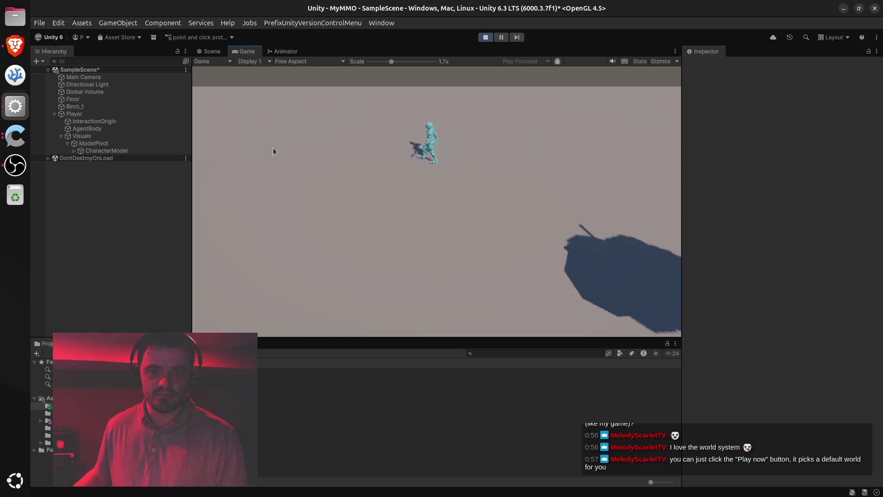
{"action": "left_click", "coordinate": [258, 156]}
{"action": "left_click", "coordinate": [496, 175]}
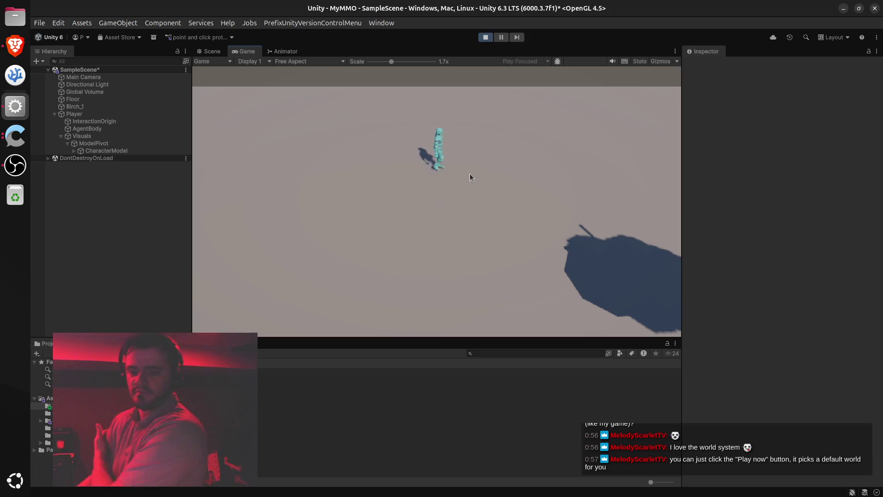
{"action": "left_click", "coordinate": [292, 177]}
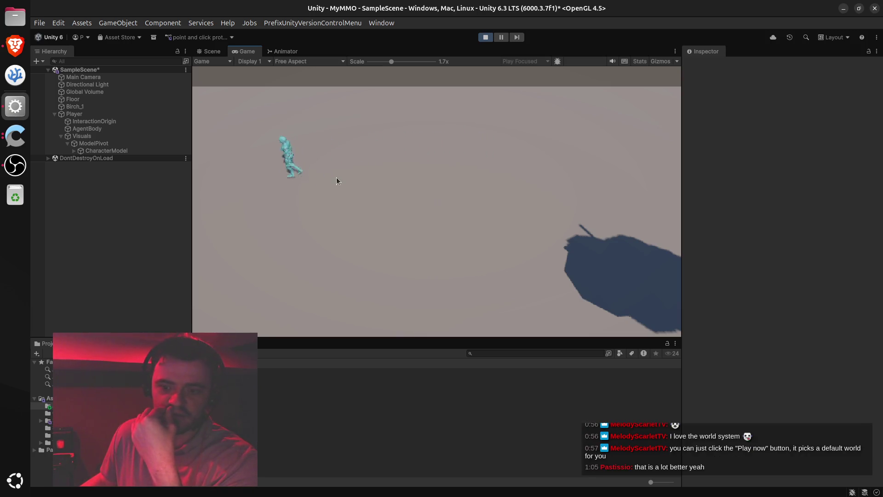
{"action": "left_click", "coordinate": [487, 182]}
{"action": "left_click", "coordinate": [493, 188]}
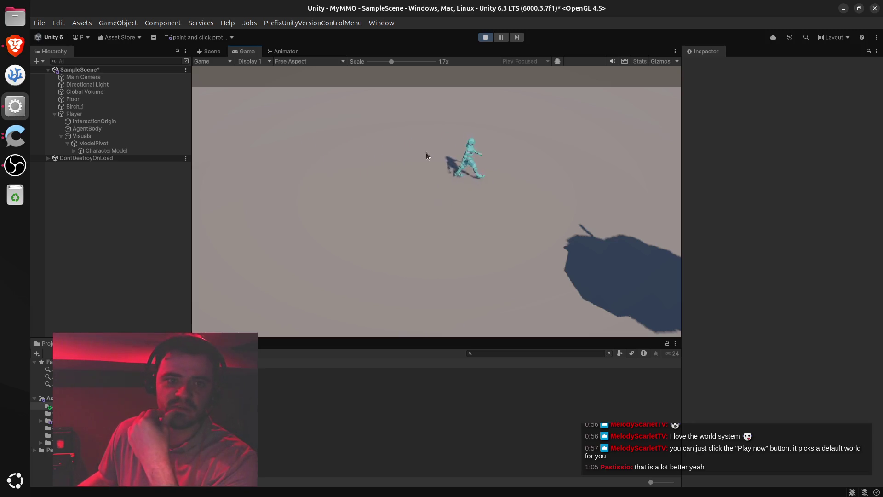
{"action": "left_click", "coordinate": [214, 51]}
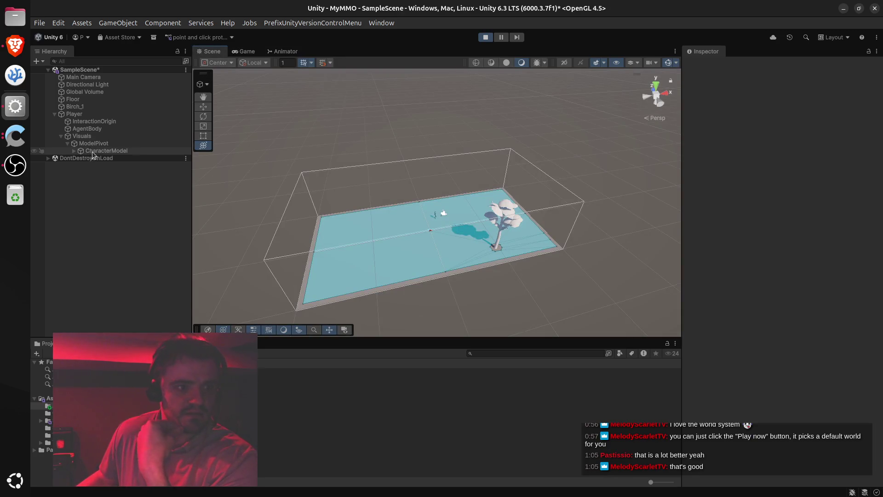
Set the Player's agent Speed to 1.6, then stop and restart Play mode, reverting Speed to 2.
{"action": "left_click", "coordinate": [92, 114]}
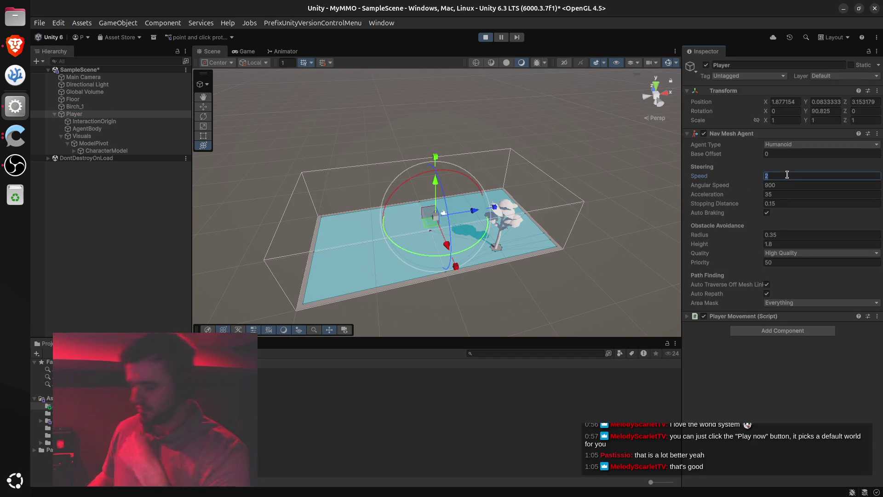
{"action": "type", "text": "1.6"}
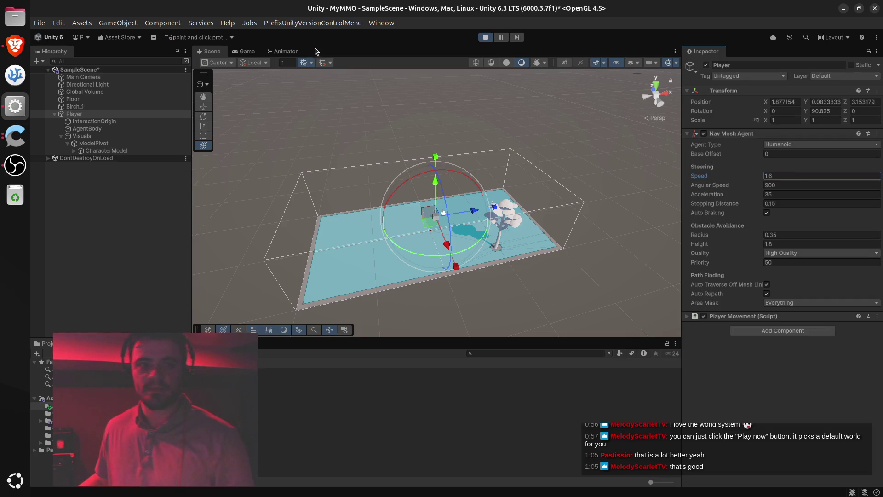
{"action": "left_click", "coordinate": [485, 38]}
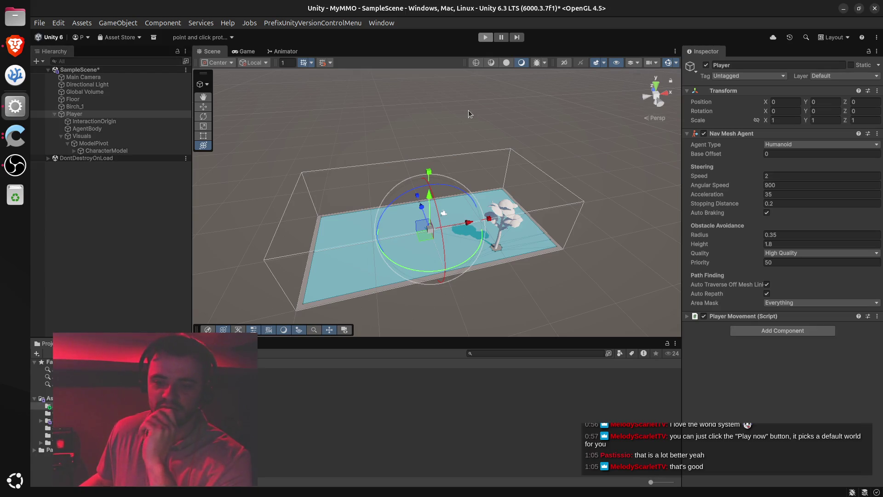
{"action": "key", "text": "ctrl+p"}
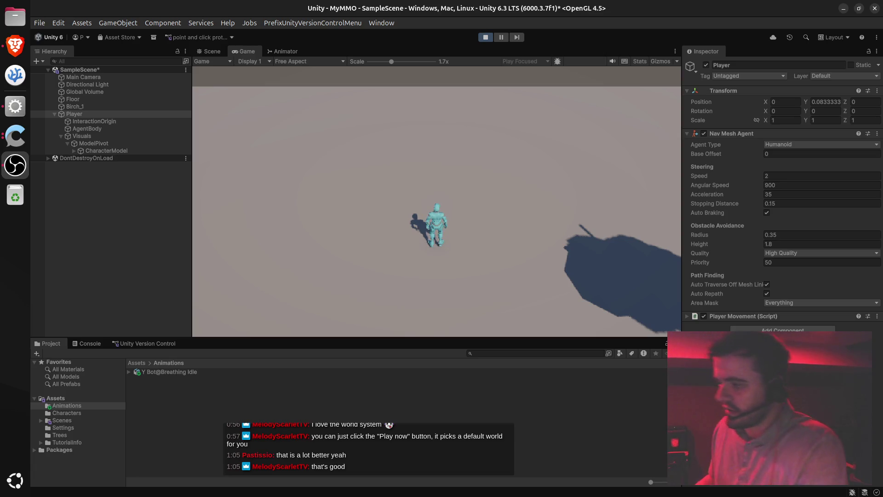
Walk the player to a spot on the left and then the right at its current speed.
{"action": "mouse_move", "coordinate": [302, 443]}
{"action": "left_mouse_down"}
{"action": "mouse_move", "coordinate": [312, 443]}
{"action": "mouse_move", "coordinate": [213, 444]}
{"action": "left_mouse_up"}
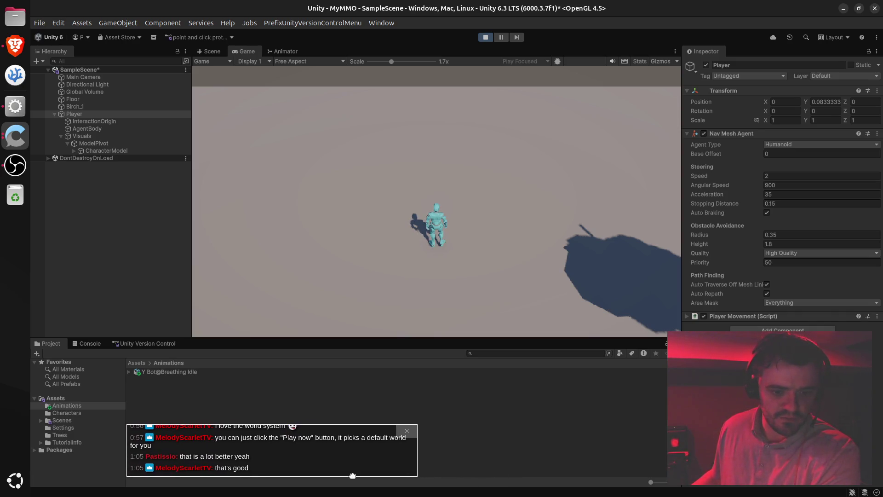
{"action": "left_click_drag", "start_coordinate": [415, 476], "coordinate": [668, 476]}
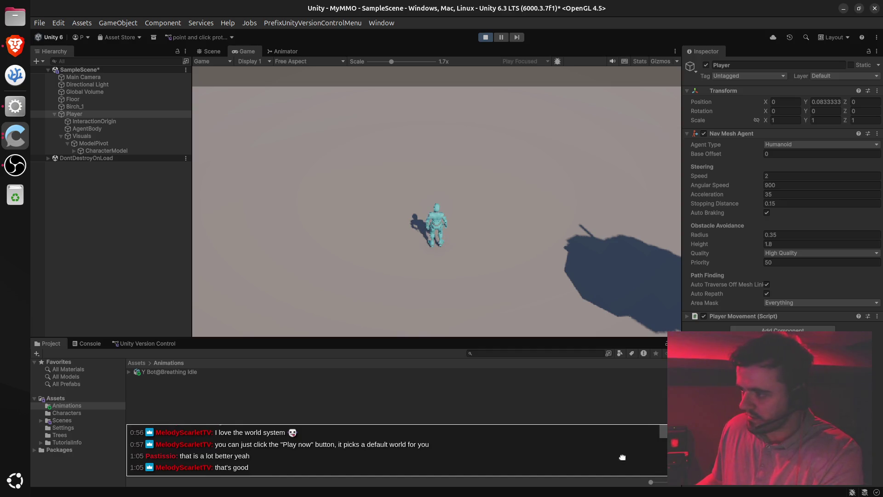
{"action": "left_click", "coordinate": [277, 154]}
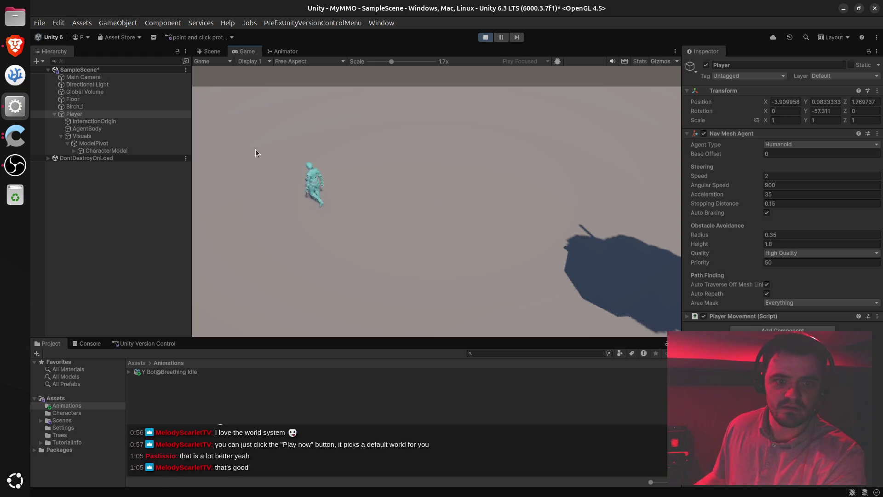
{"action": "left_click", "coordinate": [512, 171]}
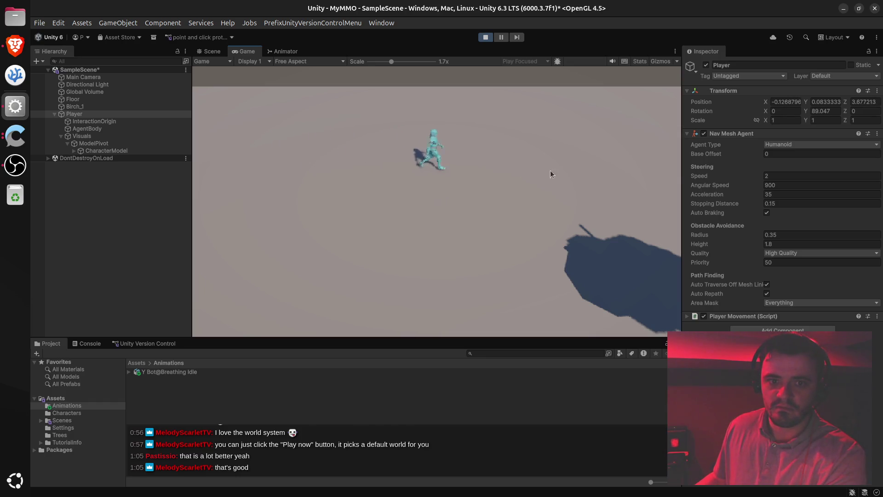
Set the Nav Mesh Agent Speed to 1.6 and walk the player in several directions to test it.
{"action": "left_click", "coordinate": [810, 175]}
{"action": "type", "text": "1"}
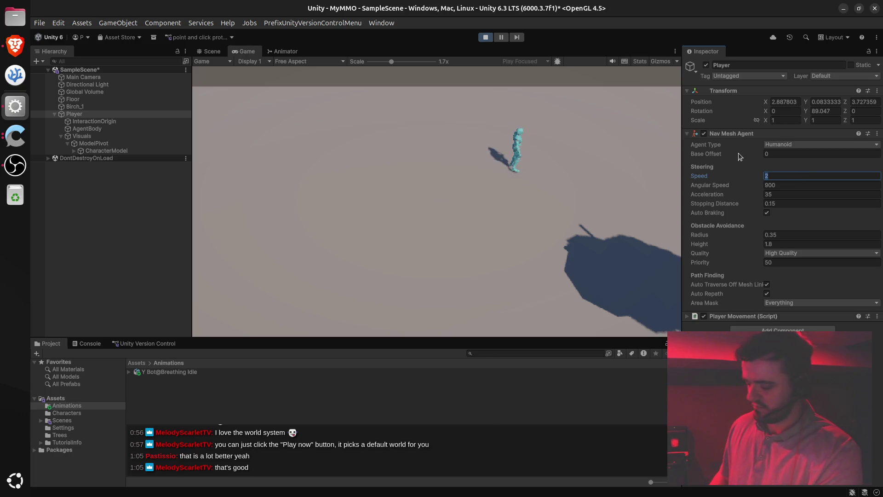
{"action": "type", "text": ".6"}
{"action": "left_click", "coordinate": [379, 171]}
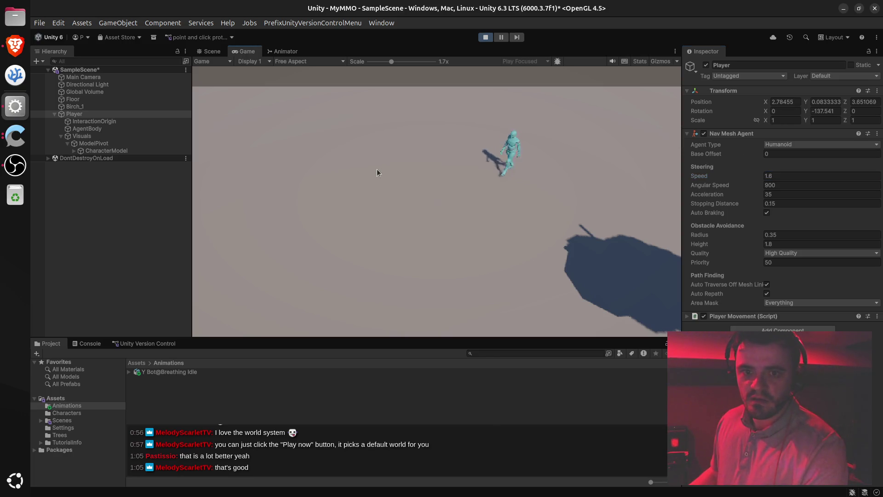
{"action": "left_click", "coordinate": [333, 149]}
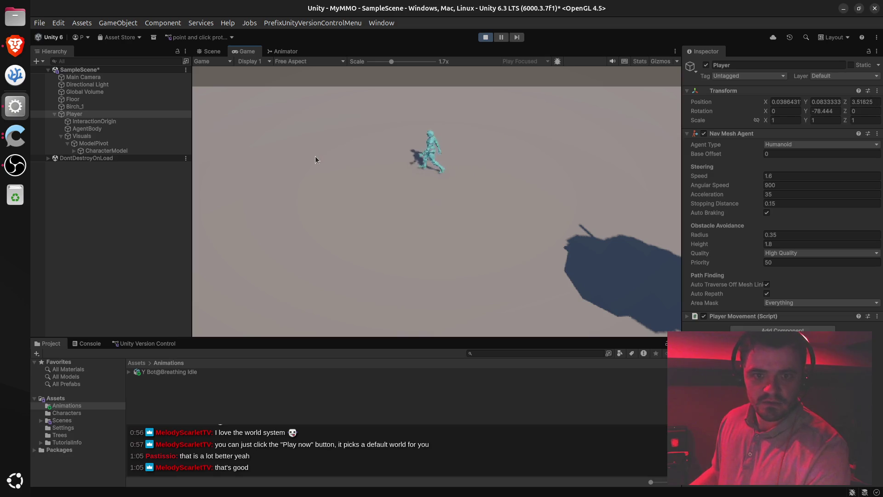
{"action": "left_click", "coordinate": [287, 164]}
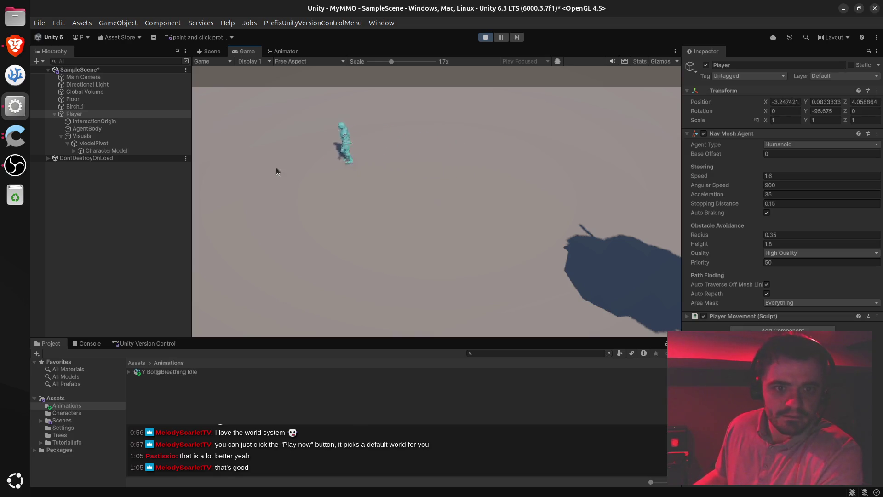
{"action": "left_click", "coordinate": [589, 173]}
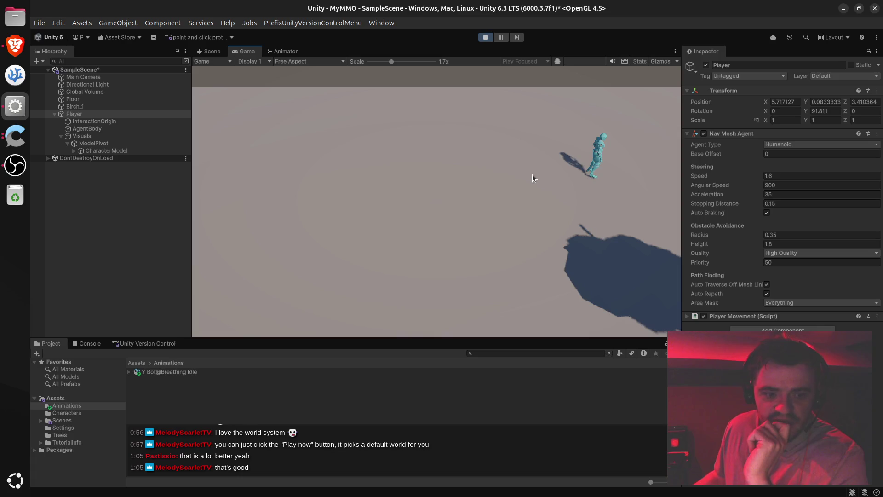
{"action": "left_click", "coordinate": [419, 173]}
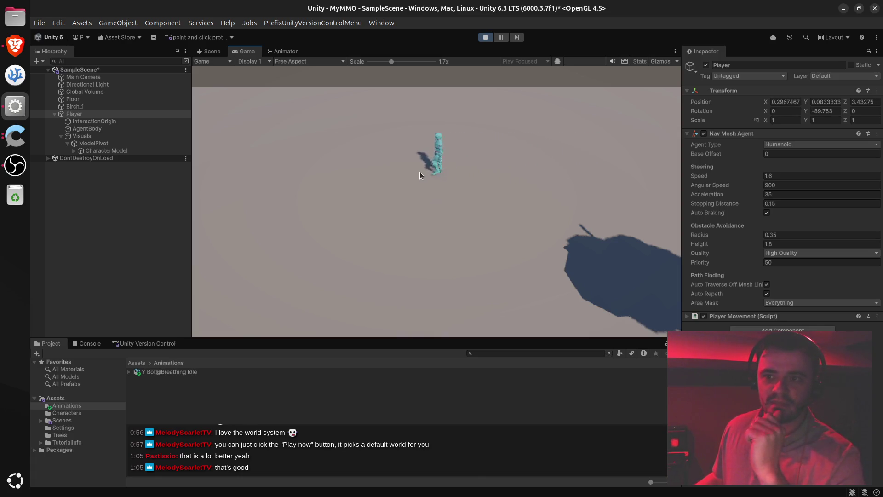
{"action": "left_click", "coordinate": [277, 271]}
{"action": "left_click", "coordinate": [525, 263]}
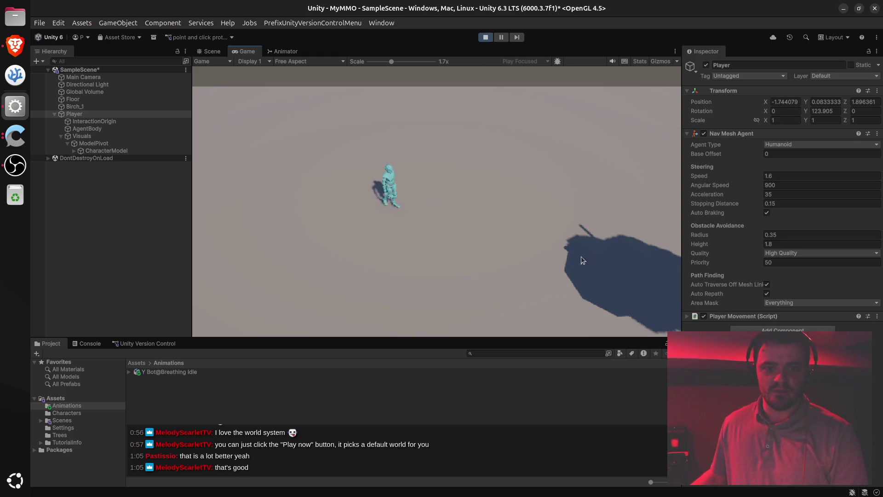
{"action": "left_click", "coordinate": [423, 120]}
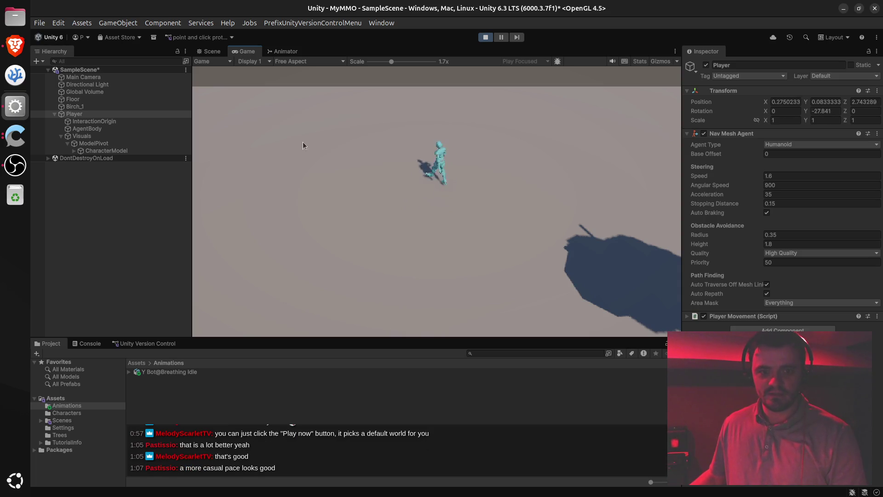
{"action": "left_click", "coordinate": [272, 256]}
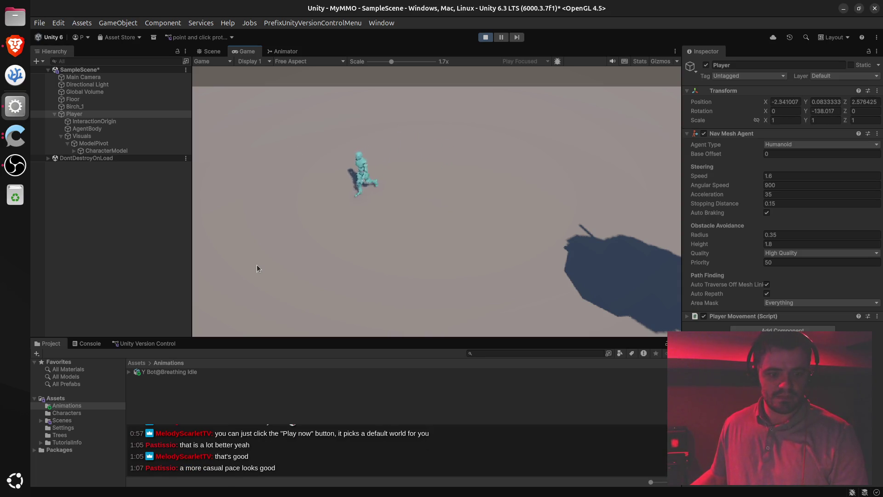
{"action": "left_click", "coordinate": [561, 278]}
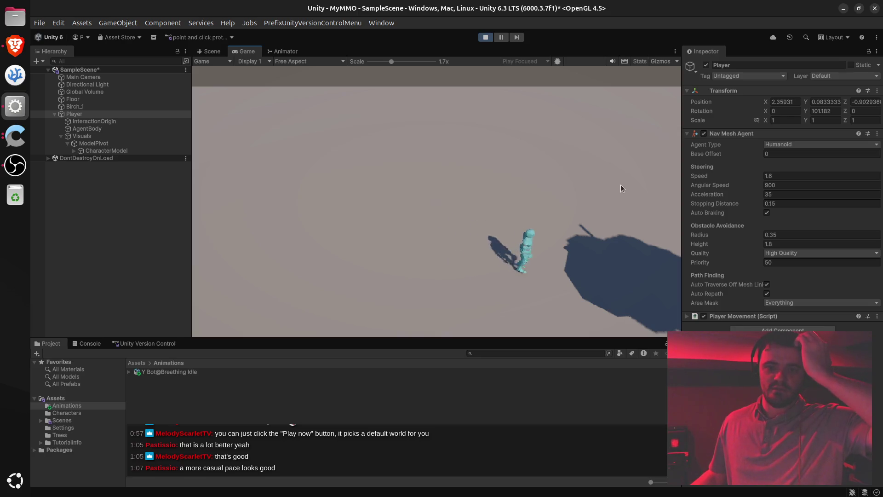
Keep walking the player back and forth in short steps, then turn off Auto Braking.
{"action": "left_click", "coordinate": [625, 159]}
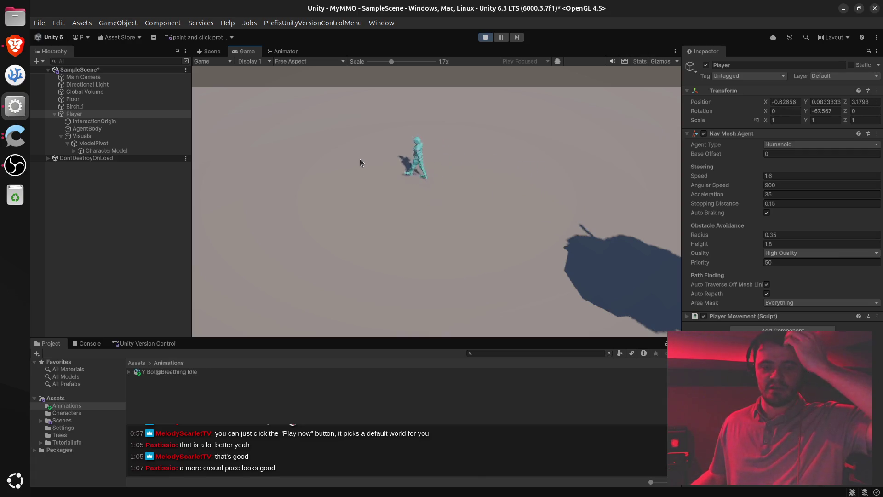
{"action": "left_click", "coordinate": [485, 197]}
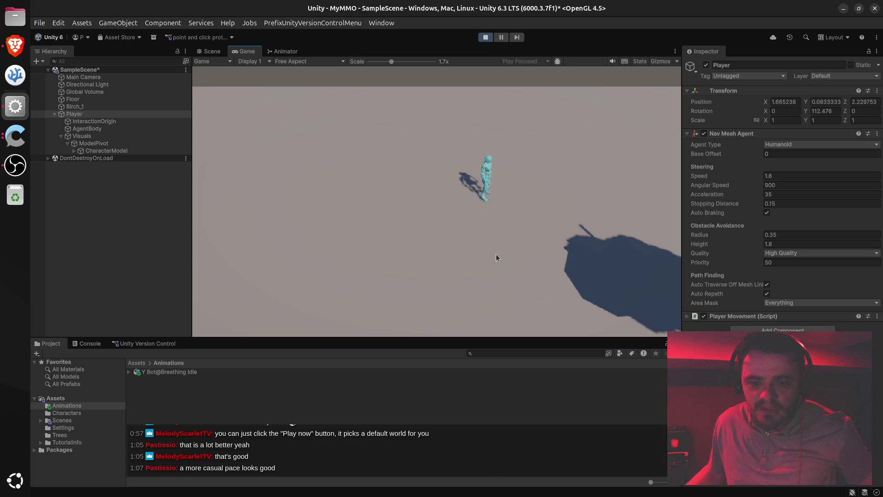
{"action": "left_click", "coordinate": [344, 213]}
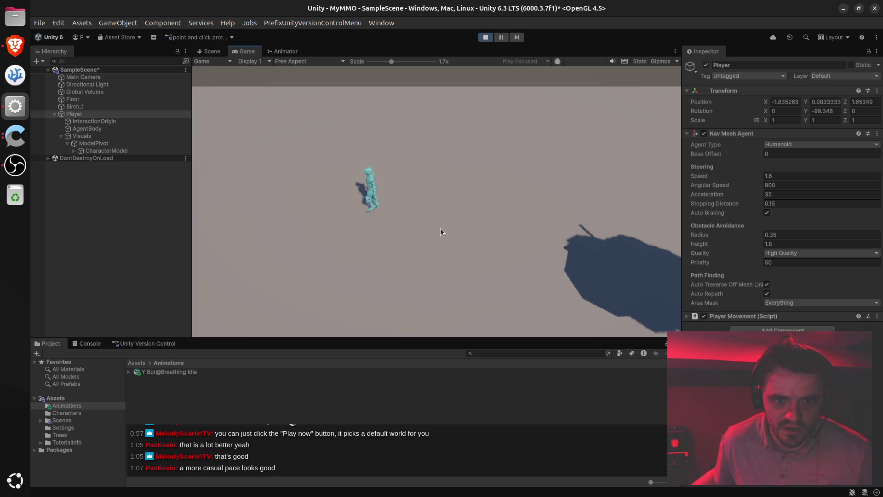
{"action": "left_click", "coordinate": [398, 208]}
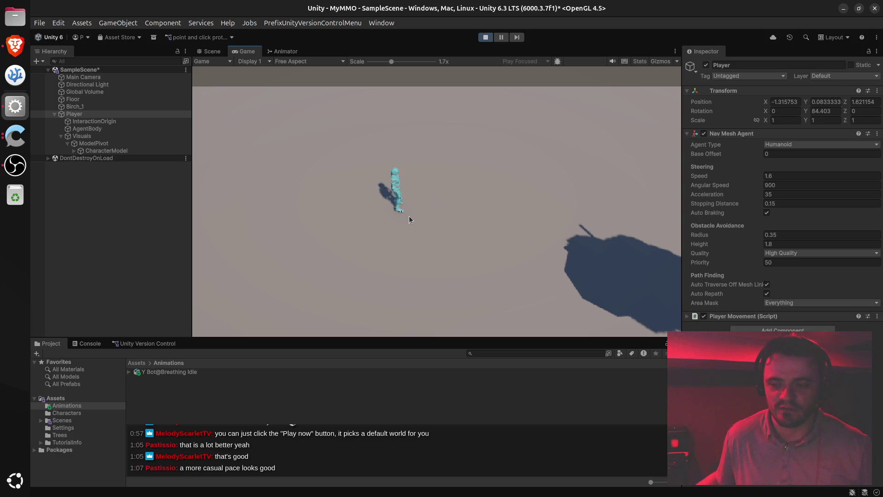
{"action": "left_click", "coordinate": [429, 208]}
{"action": "left_click", "coordinate": [448, 209]}
{"action": "left_click", "coordinate": [462, 208]}
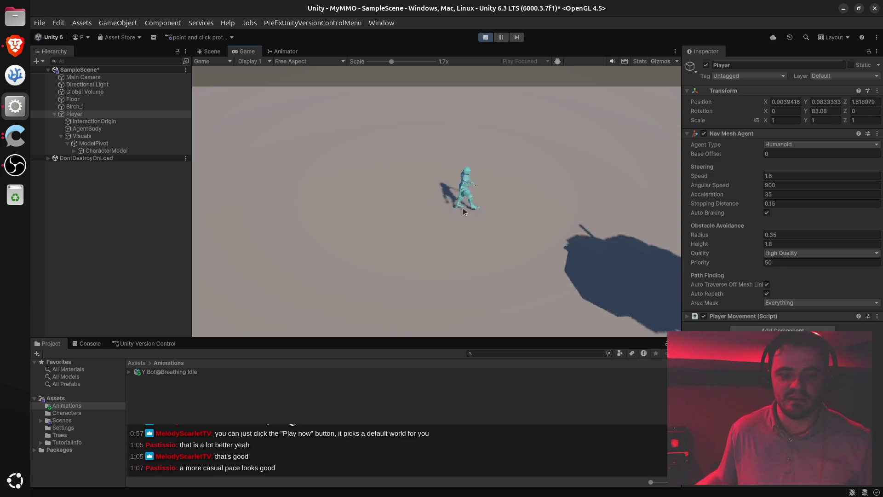
{"action": "left_click", "coordinate": [360, 208]}
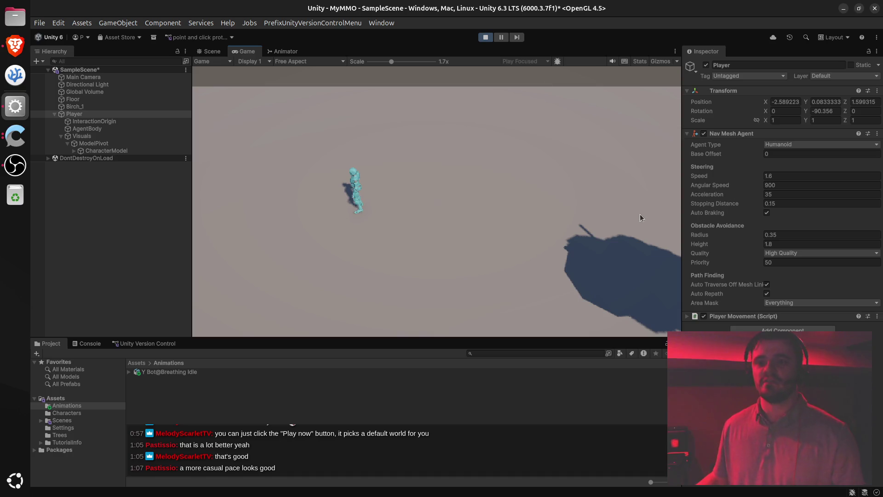
{"action": "left_click", "coordinate": [523, 208]}
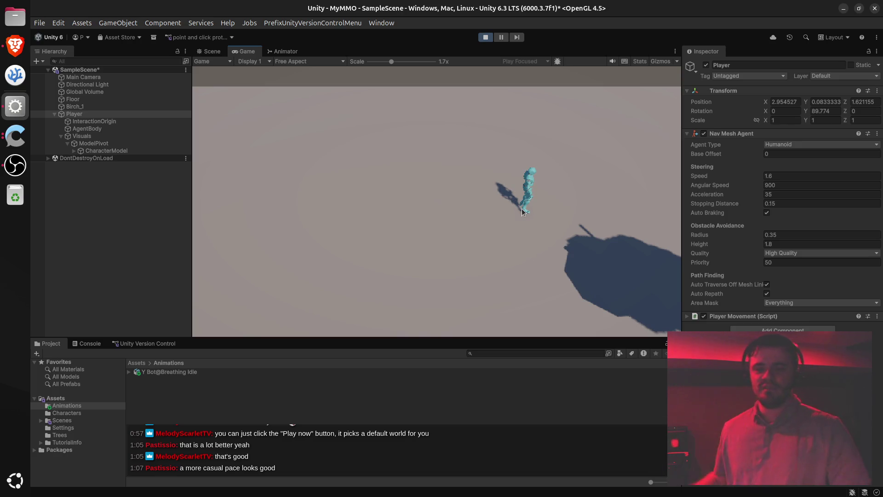
{"action": "left_click", "coordinate": [378, 202]}
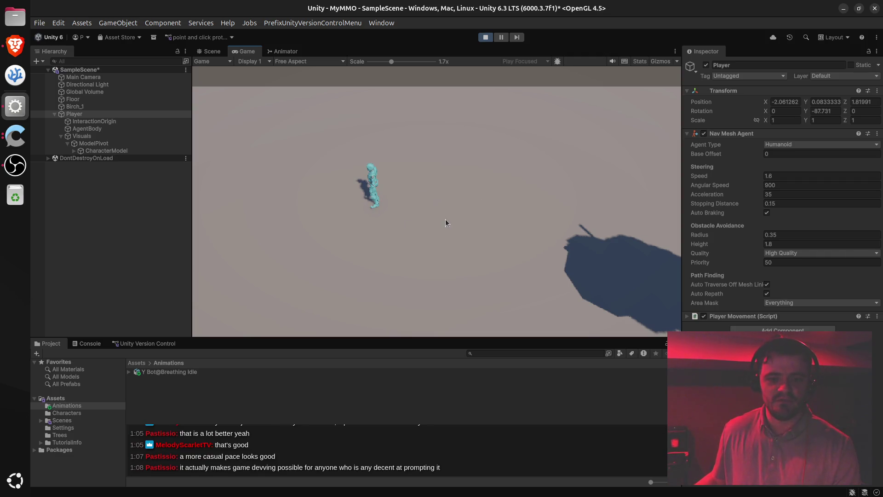
{"action": "left_click", "coordinate": [466, 204]}
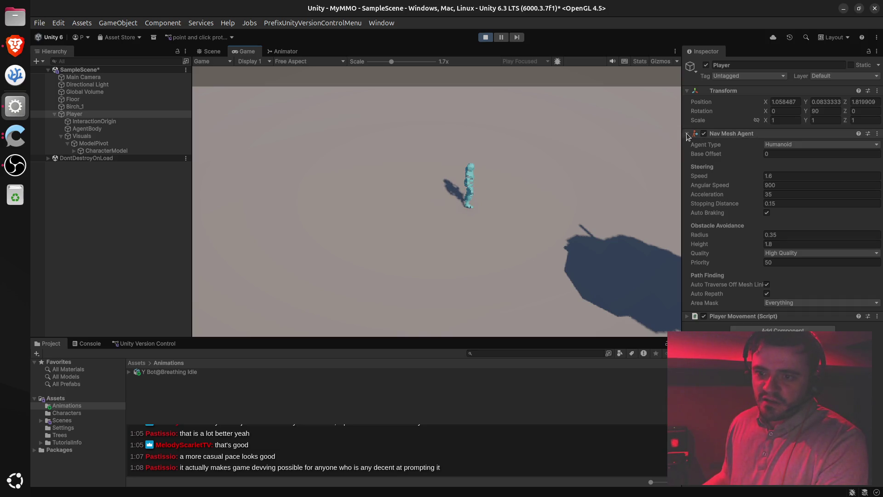
{"action": "left_click", "coordinate": [767, 213]}
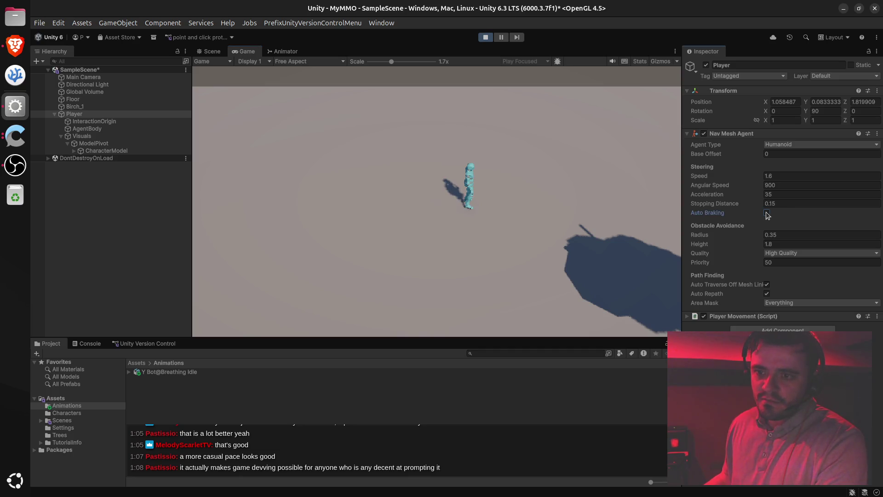
{"action": "left_click", "coordinate": [294, 208]}
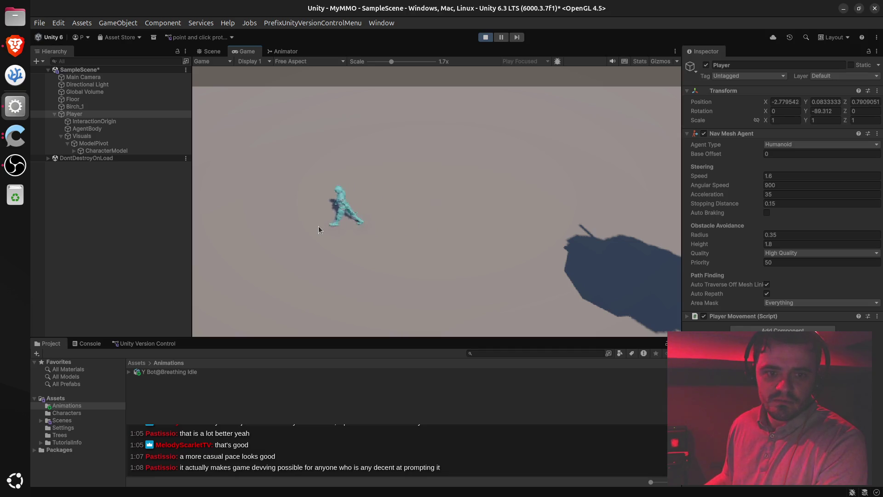
{"action": "left_click", "coordinate": [362, 224]}
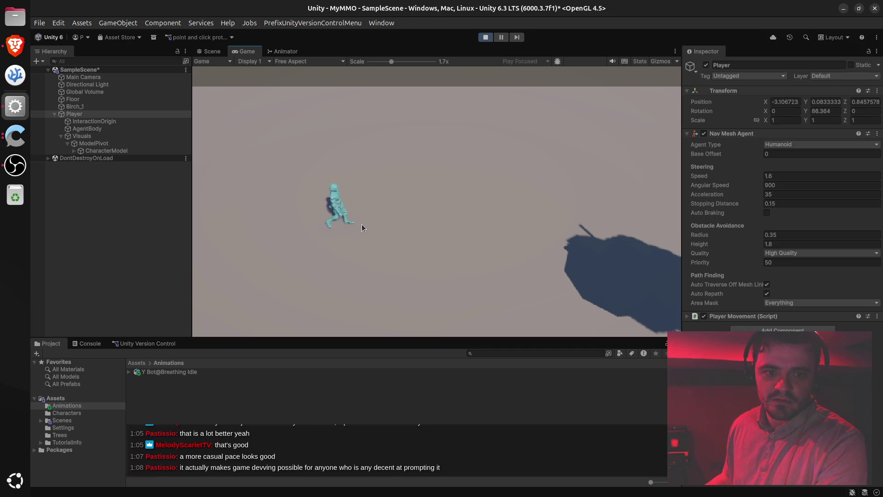
{"action": "left_click", "coordinate": [421, 218]}
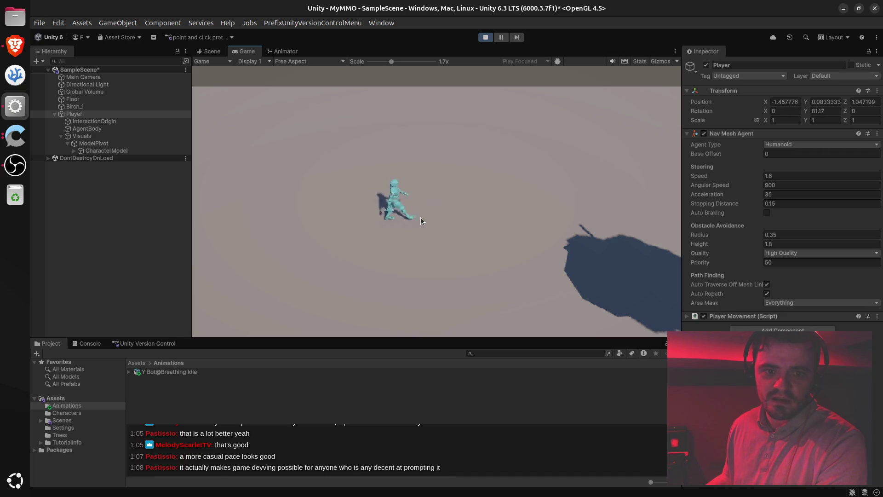
{"action": "left_click", "coordinate": [463, 208]}
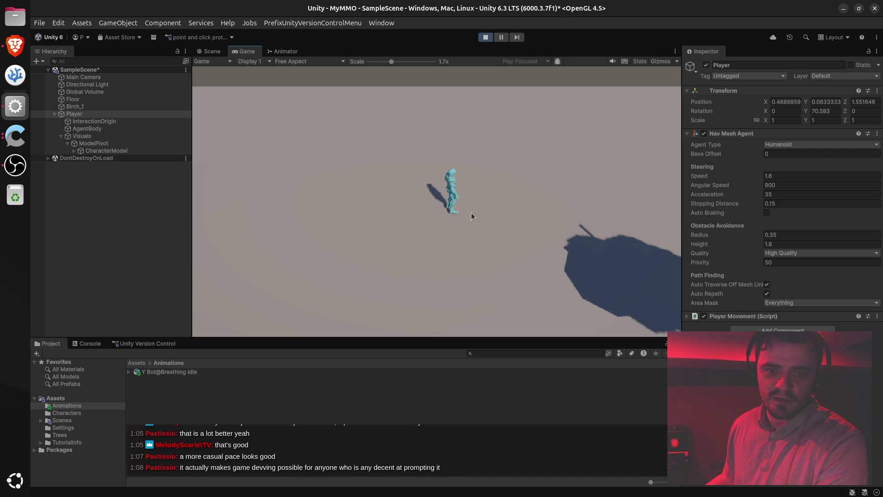
{"action": "left_click", "coordinate": [416, 215]}
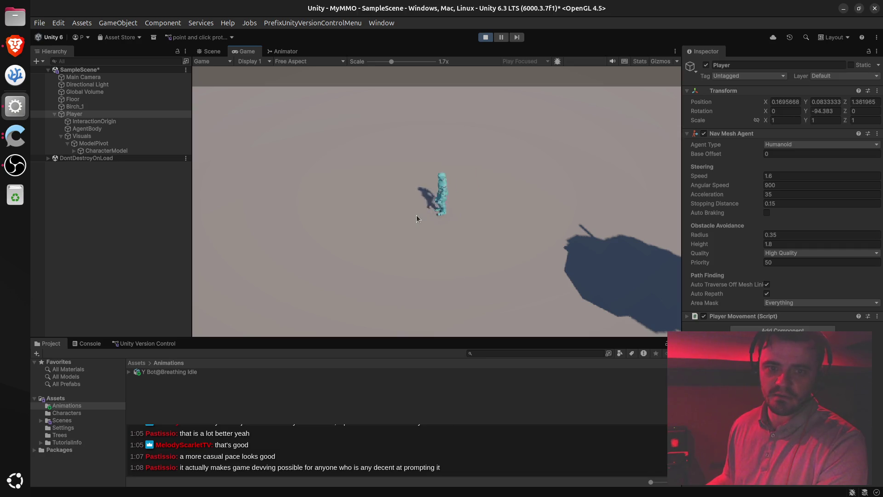
{"action": "left_click", "coordinate": [453, 213]}
{"action": "left_click", "coordinate": [483, 208]}
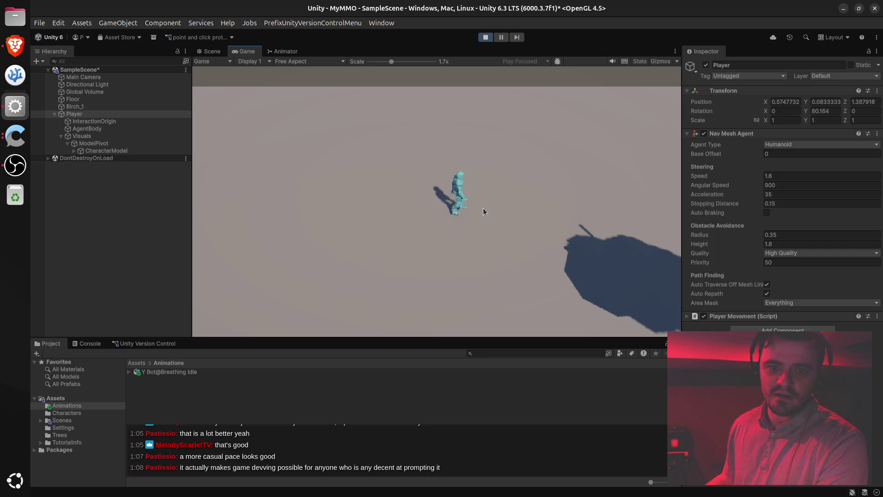
{"action": "left_click", "coordinate": [410, 203]}
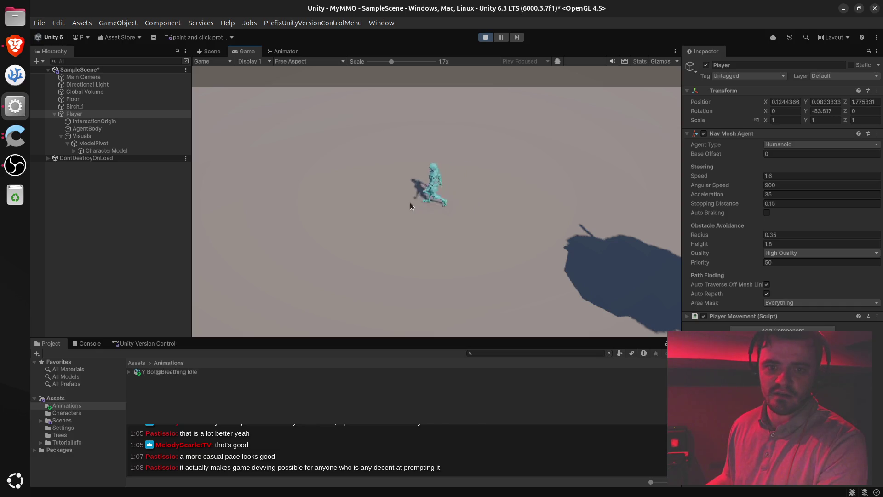
{"action": "left_click", "coordinate": [447, 205]}
{"action": "left_click", "coordinate": [419, 212]}
{"action": "left_click", "coordinate": [466, 205]}
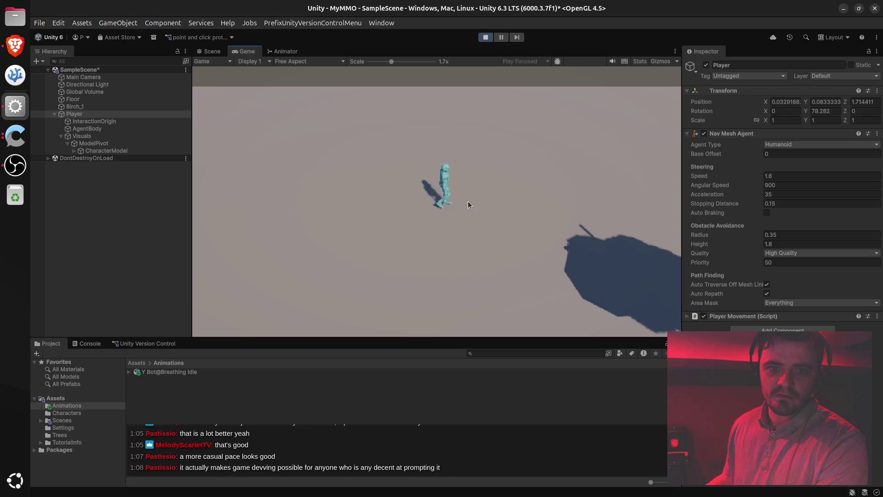
{"action": "left_click", "coordinate": [767, 212]}
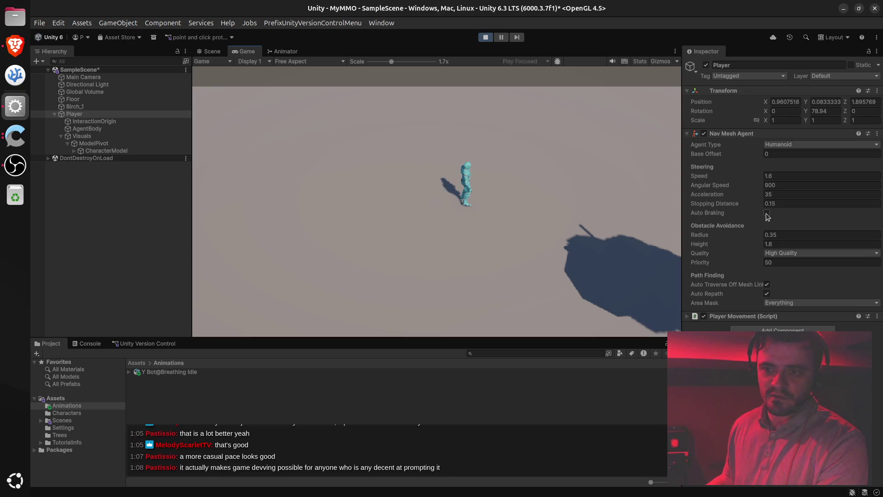
{"action": "left_click", "coordinate": [391, 202]}
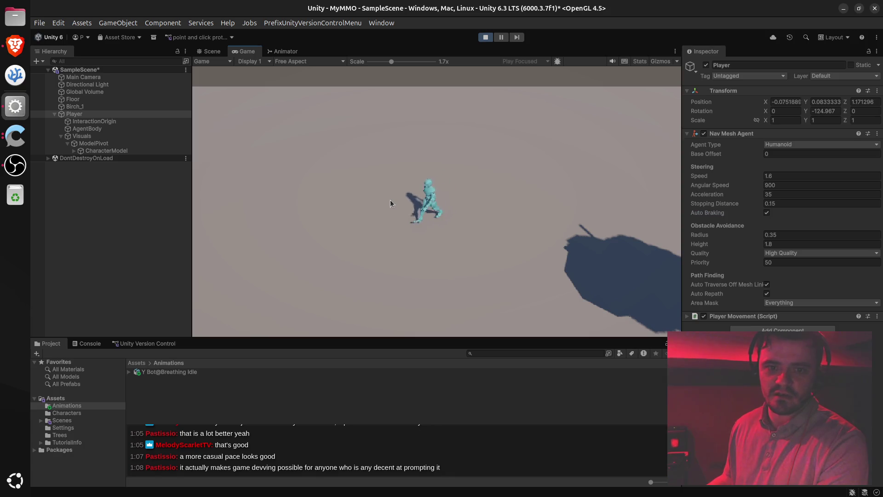
{"action": "left_click", "coordinate": [466, 208]}
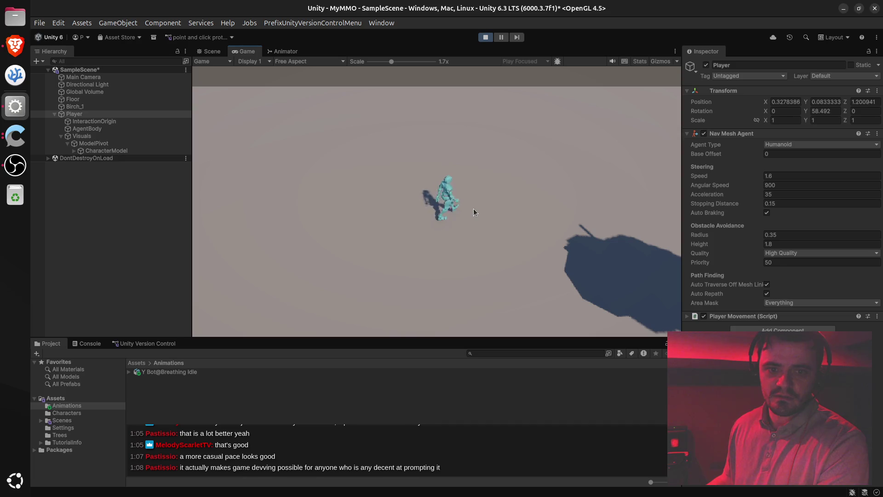
{"action": "left_click", "coordinate": [452, 208]}
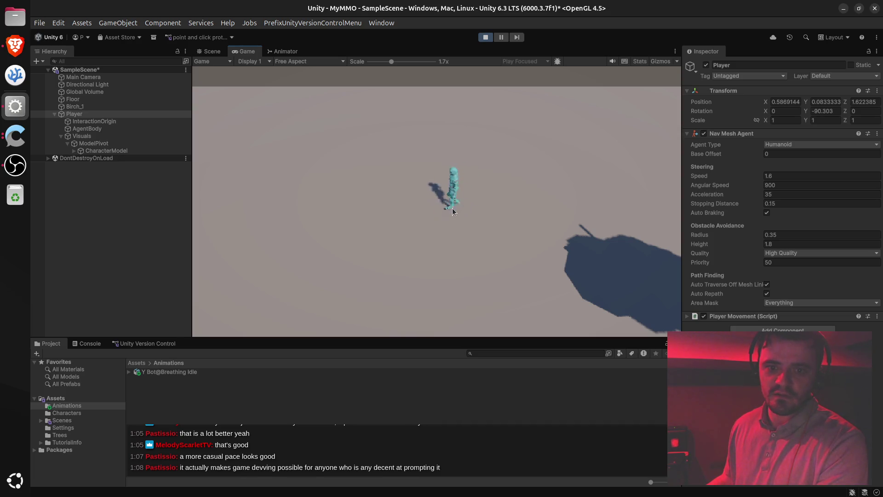
{"action": "left_click", "coordinate": [438, 205]}
{"action": "left_click_drag", "start_coordinate": [438, 206], "coordinate": [403, 203]}
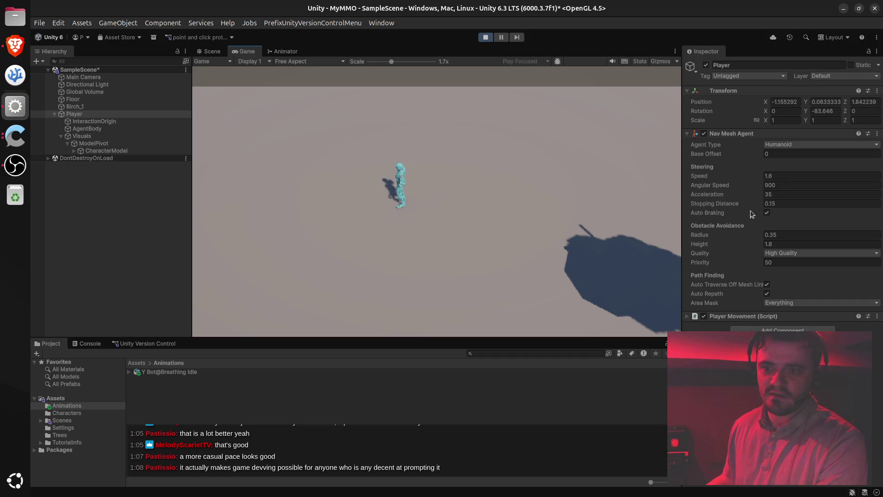
{"action": "left_click", "coordinate": [767, 213]}
{"action": "left_click", "coordinate": [385, 206]}
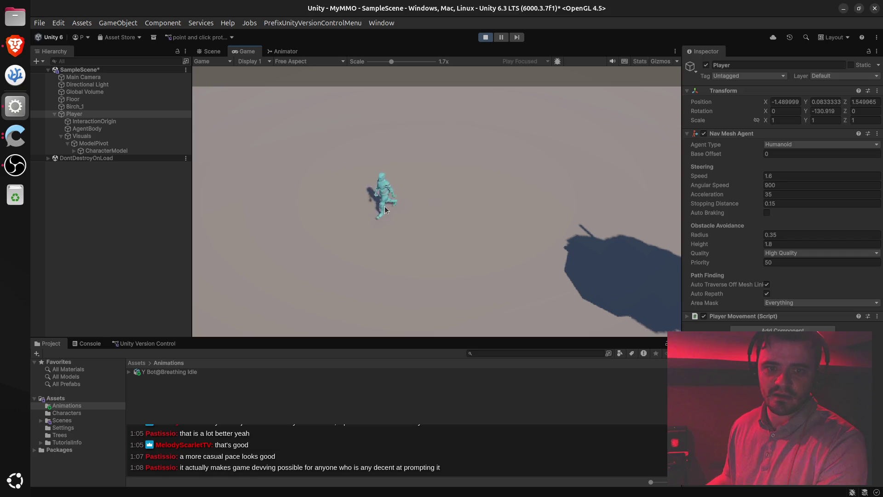
{"action": "mouse_move", "coordinate": [404, 205]}
{"action": "left_mouse_down"}
{"action": "mouse_move", "coordinate": [465, 199]}
{"action": "mouse_move", "coordinate": [340, 200]}
{"action": "mouse_move", "coordinate": [449, 192]}
{"action": "mouse_move", "coordinate": [377, 189]}
{"action": "mouse_move", "coordinate": [429, 219]}
{"action": "left_mouse_up"}
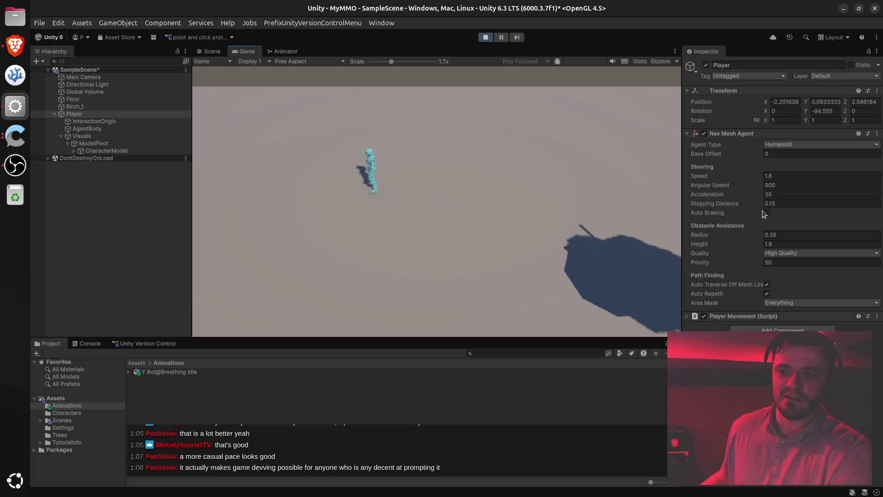
{"action": "left_click", "coordinate": [460, 213]}
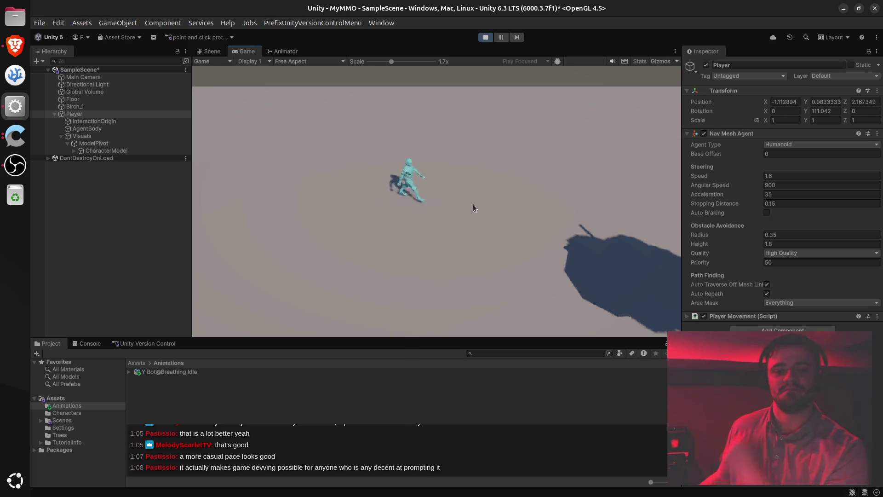
{"action": "left_click", "coordinate": [425, 184]}
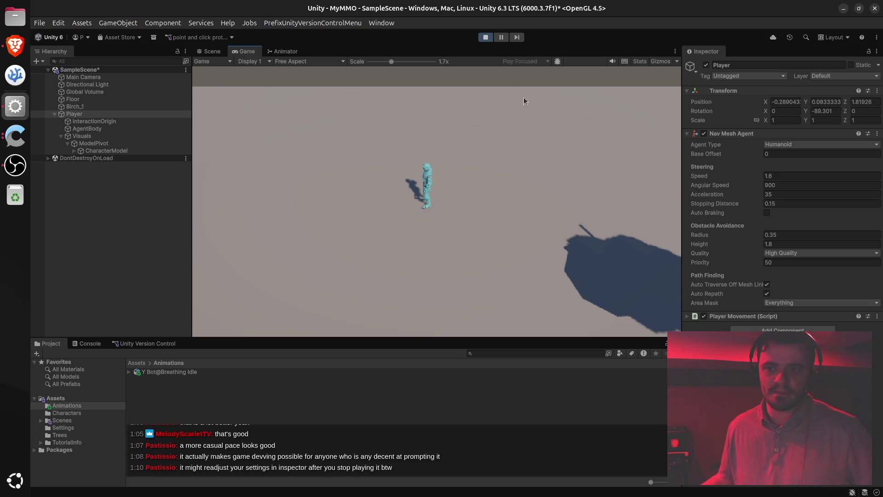
Exit play mode and set the Player's Nav Mesh Agent speed to 1.6 with Auto Braking off.
{"action": "left_click", "coordinate": [485, 38]}
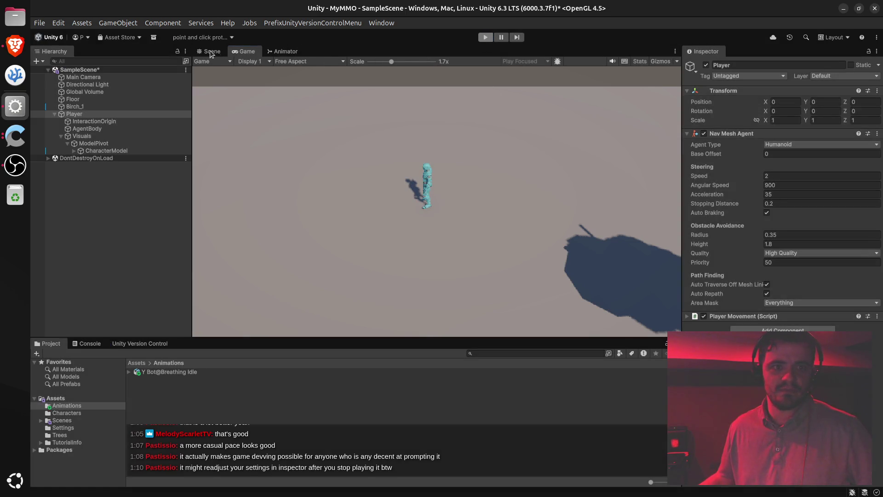
{"action": "left_click", "coordinate": [209, 51]}
{"action": "left_click", "coordinate": [772, 175]}
{"action": "type", "text": "1.6"}
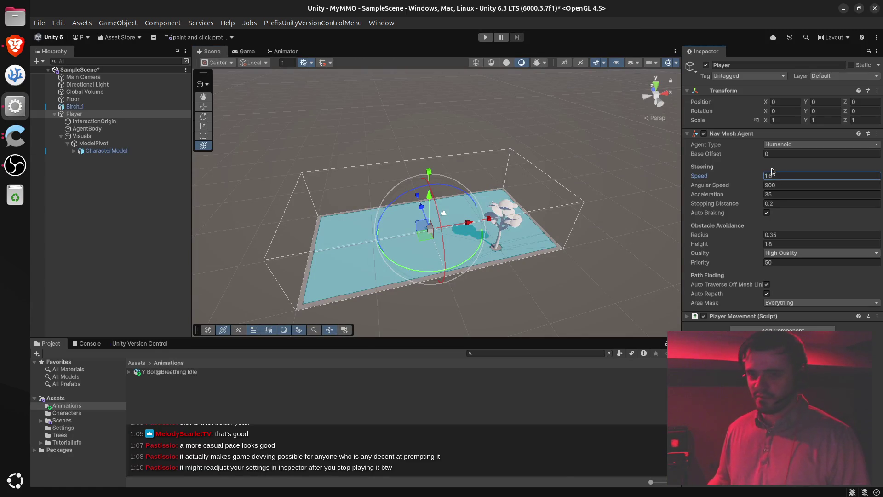
{"action": "left_click", "coordinate": [768, 217]}
{"action": "left_click", "coordinate": [768, 215]}
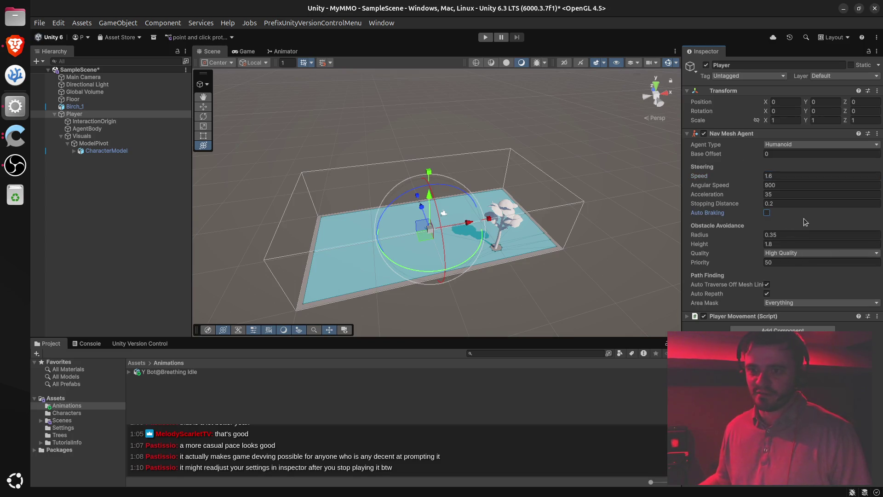
View the scene top-down, reselect the Player, and list the pending version-control changes.
{"action": "left_click", "coordinate": [410, 123]}
{"action": "mouse_move", "coordinate": [409, 123]}
{"action": "left_mouse_down"}
{"action": "mouse_move", "coordinate": [420, 162]}
{"action": "mouse_move", "coordinate": [568, 203]}
{"action": "left_mouse_up"}
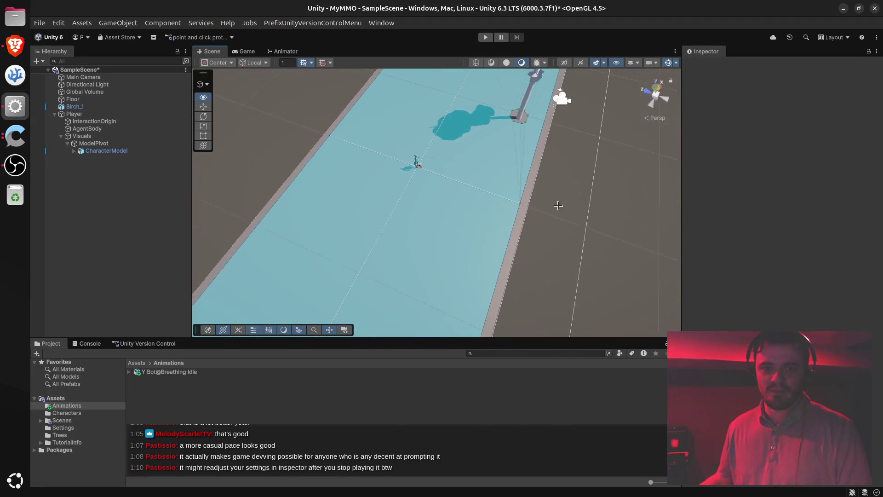
{"action": "scroll", "coordinate": [533, 195], "scroll_direction": "down", "scroll_amount": 5}
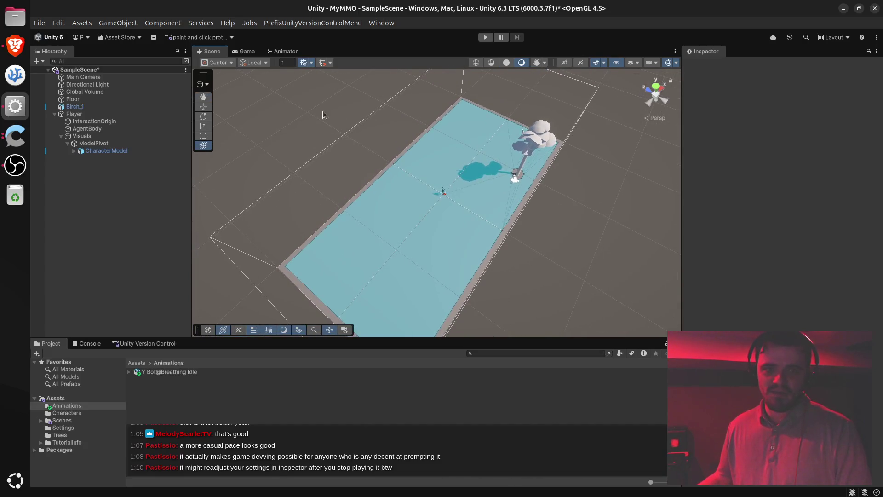
{"action": "left_click", "coordinate": [100, 114]}
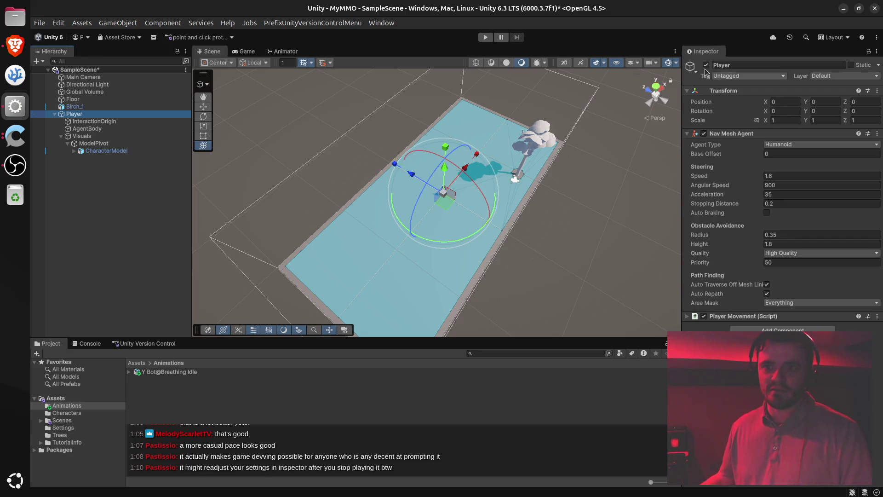
{"action": "left_click", "coordinate": [162, 345]}
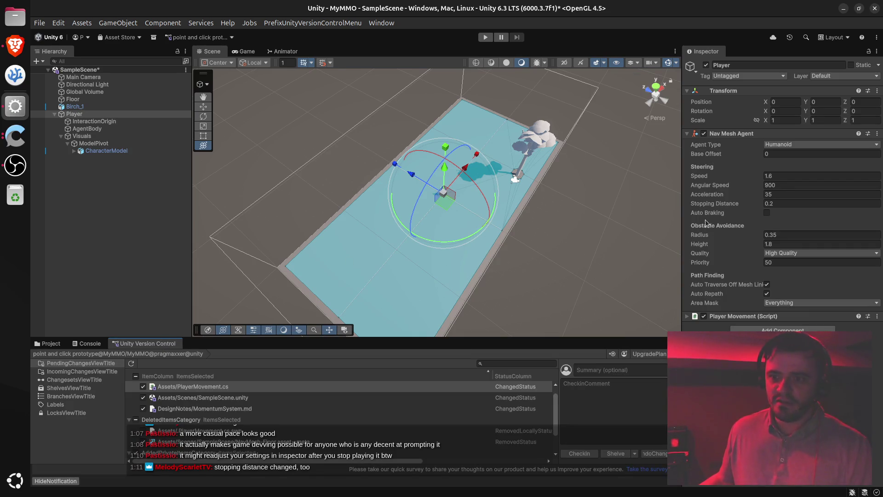
Lower the Player agent's Stopping Distance from 0.2 to 0.15, then reselect Player to verify.
{"action": "left_click", "coordinate": [805, 206]}
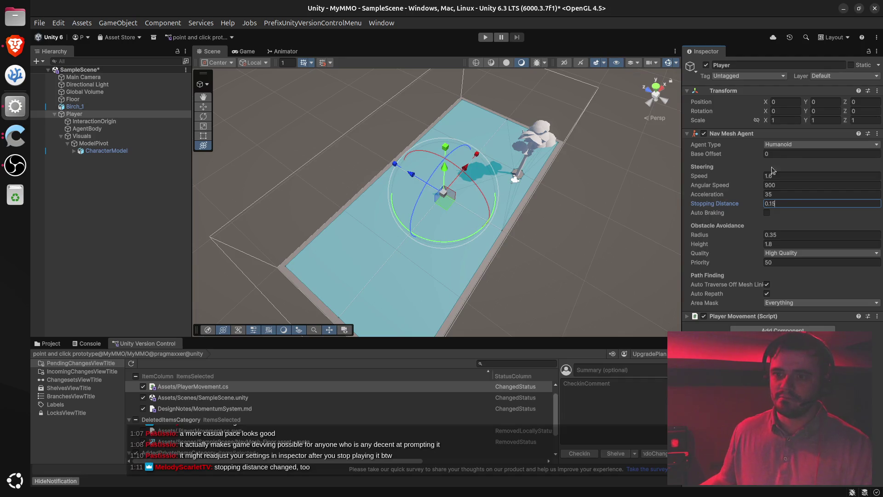
{"action": "left_click", "coordinate": [523, 214]}
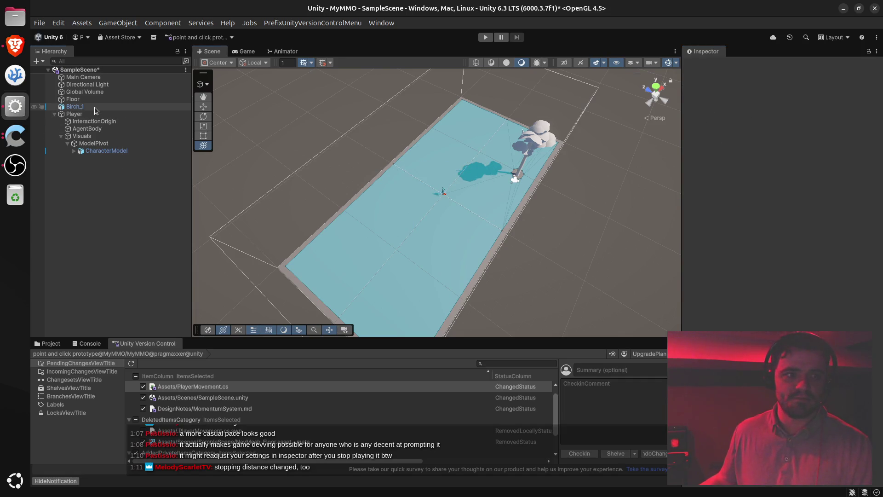
{"action": "left_click", "coordinate": [84, 115]}
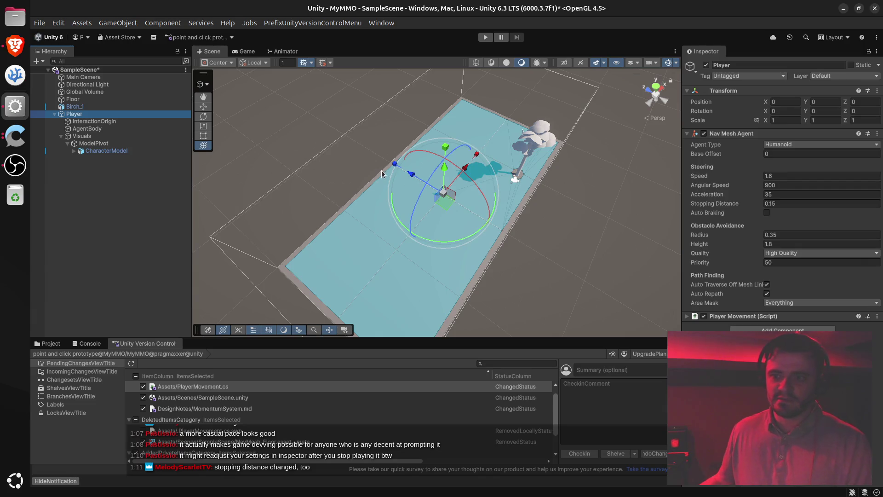
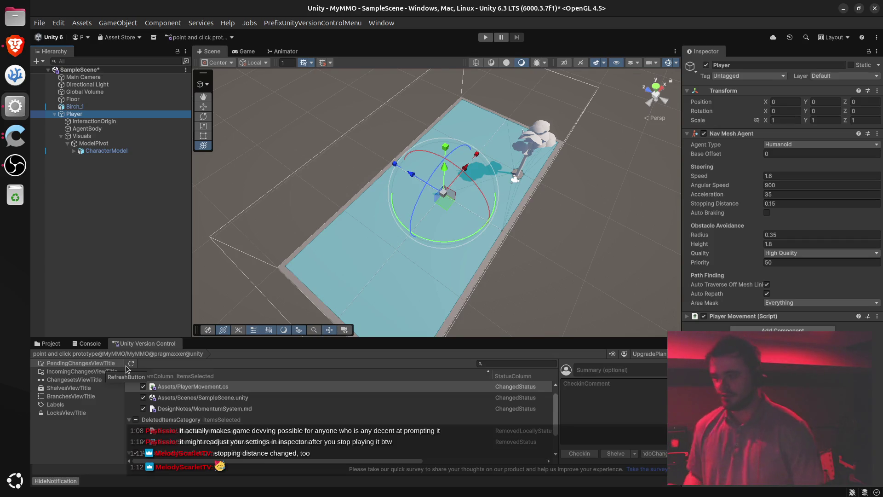
Fly the Scene view camera in close and orbit it around the Player, floor and tree.
{"action": "right_click", "coordinate": [553, 246]}
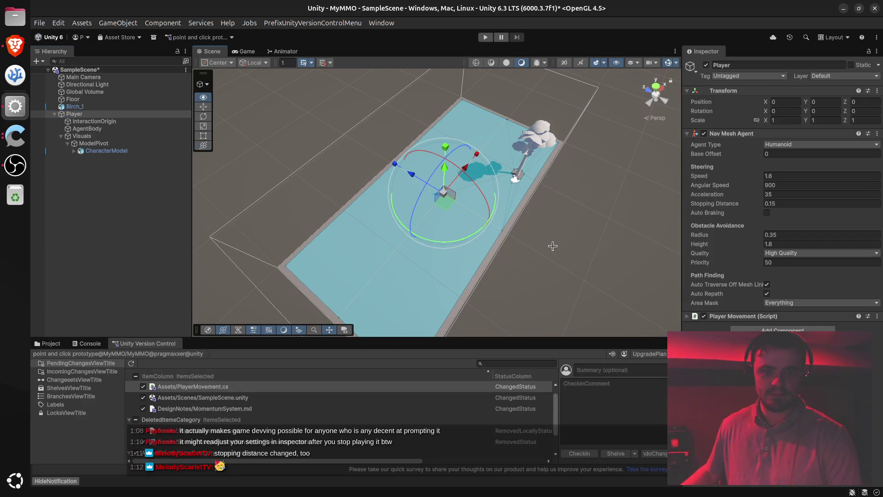
{"action": "key", "text": "w"}
{"action": "mouse_move", "coordinate": [551, 239]}
{"action": "left_mouse_down"}
{"action": "mouse_move", "coordinate": [504, 228]}
{"action": "mouse_move", "coordinate": [537, 173]}
{"action": "left_mouse_up"}
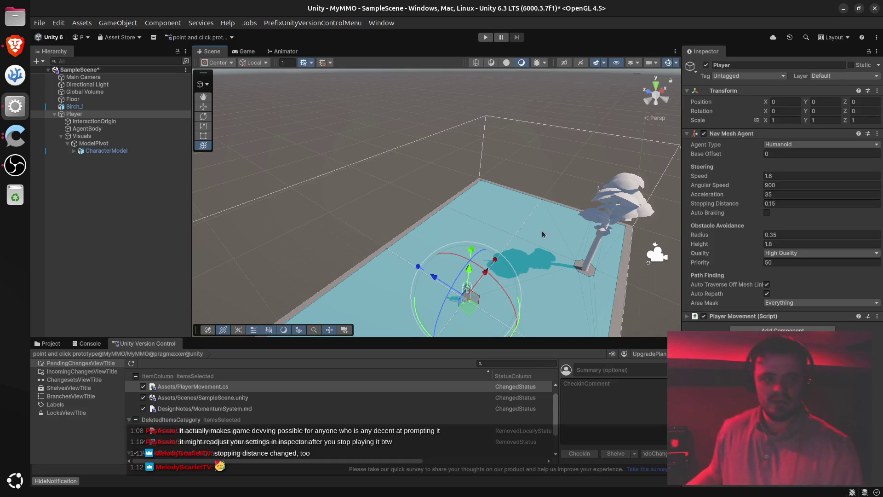
{"action": "left_click_drag", "start_coordinate": [544, 220], "coordinate": [554, 249]}
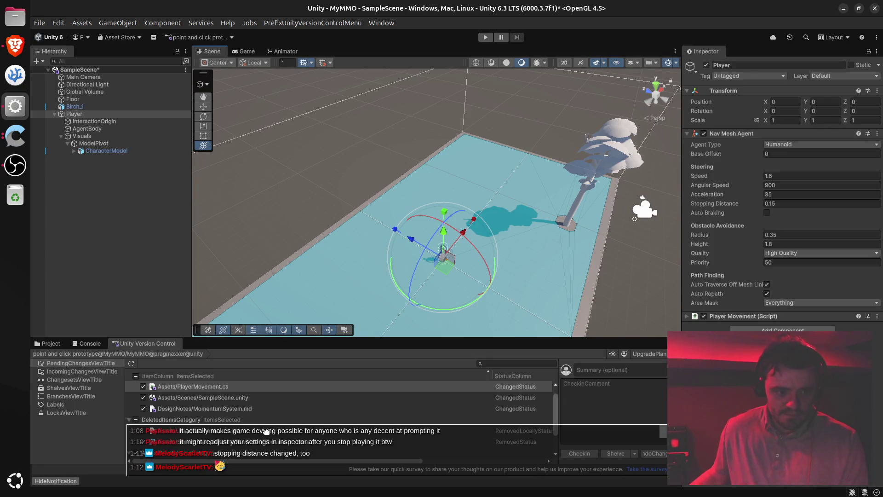
Include the deleted files in the pending changes and collapse the change groups.
{"action": "left_click", "coordinate": [136, 420]}
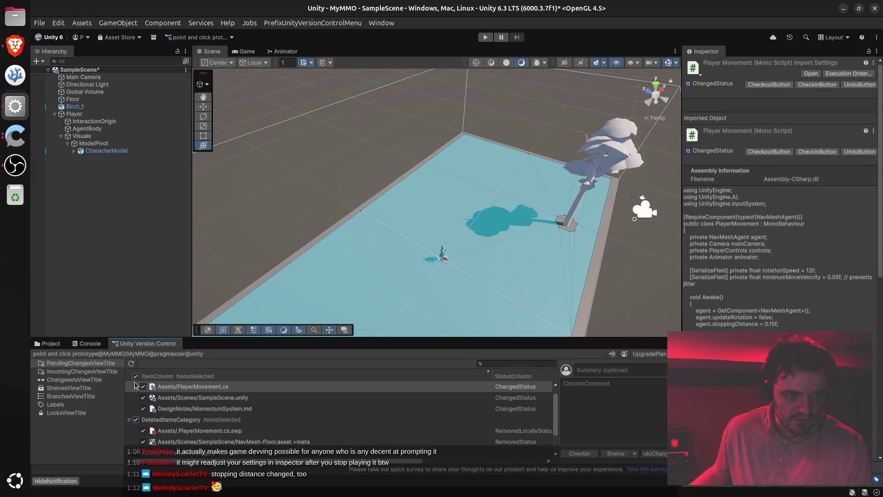
{"action": "scroll", "coordinate": [137, 387], "scroll_direction": "up", "scroll_amount": 1}
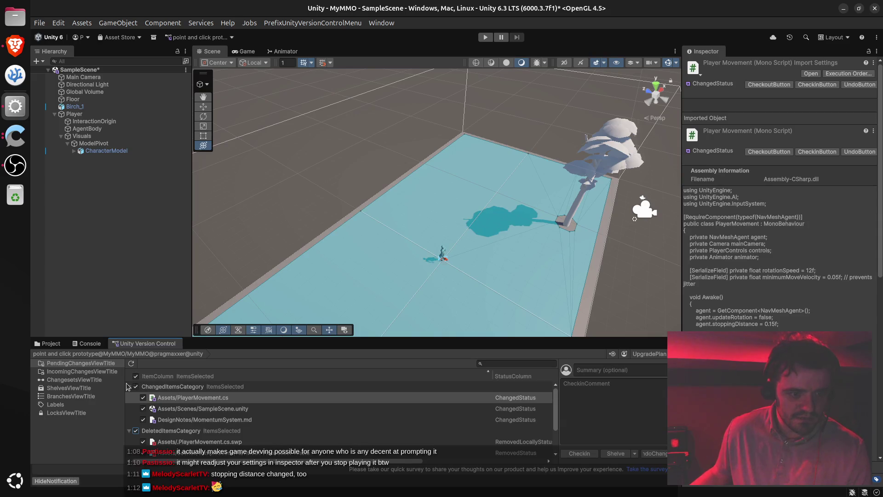
{"action": "left_click", "coordinate": [129, 388]}
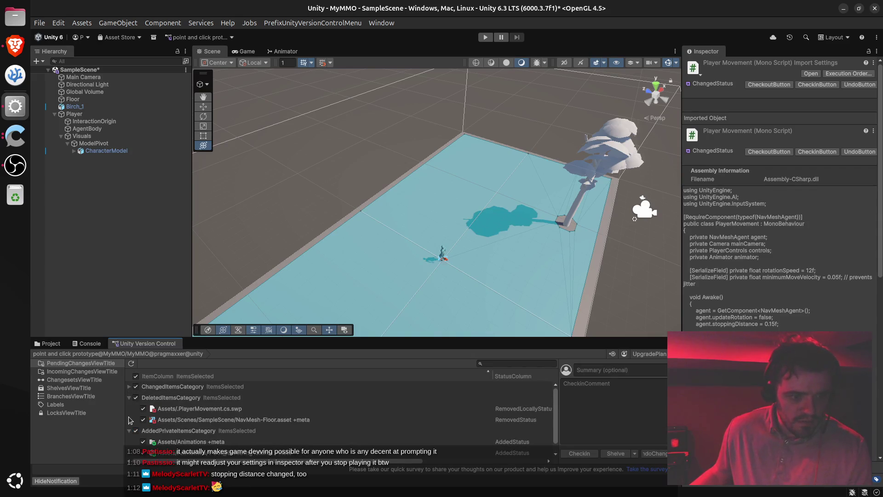
{"action": "left_click", "coordinate": [130, 410]}
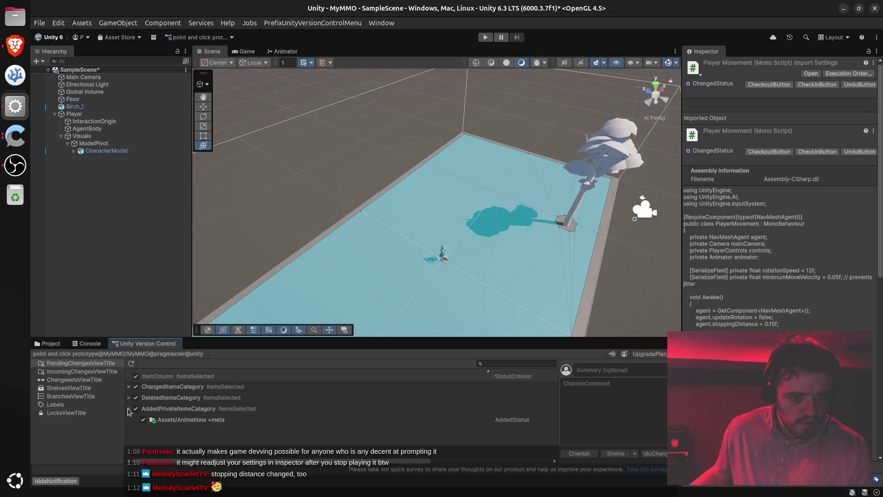
Enter the comment 'Improve point and click movement with animation' and start the check-in.
{"action": "left_click", "coordinate": [617, 383]}
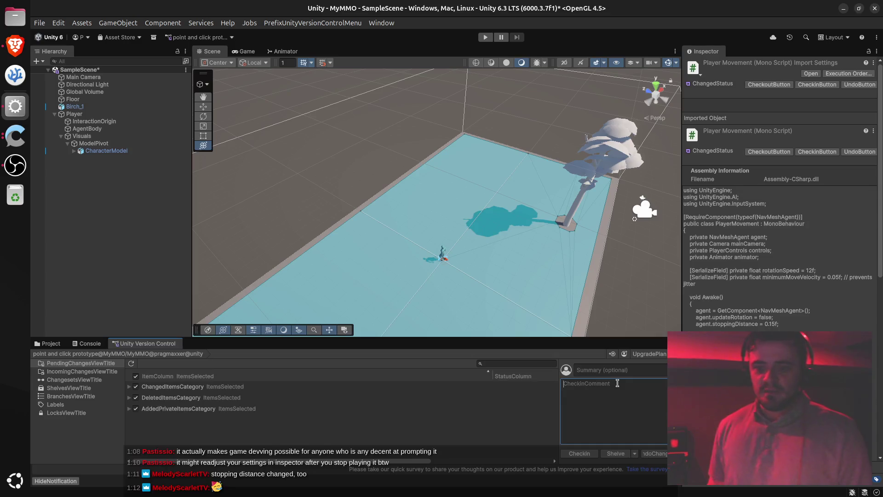
{"action": "type", "text": "imp"}
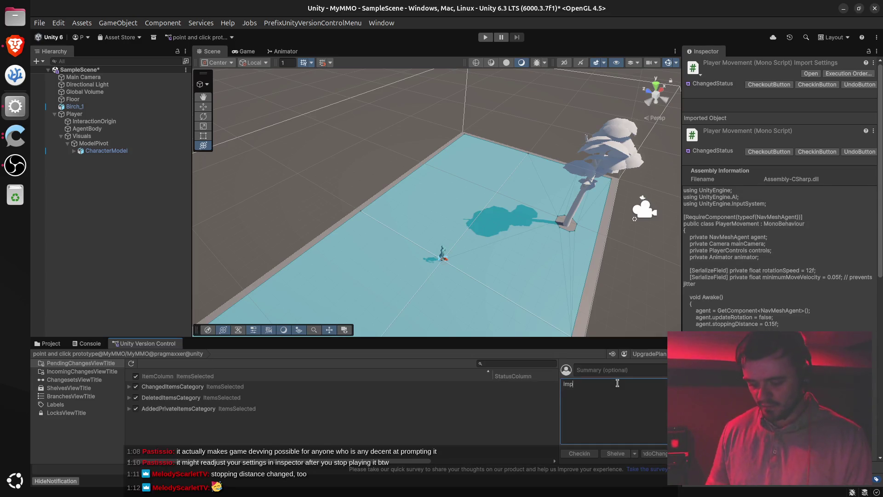
{"action": "type", "text": "rove point and click movement with"}
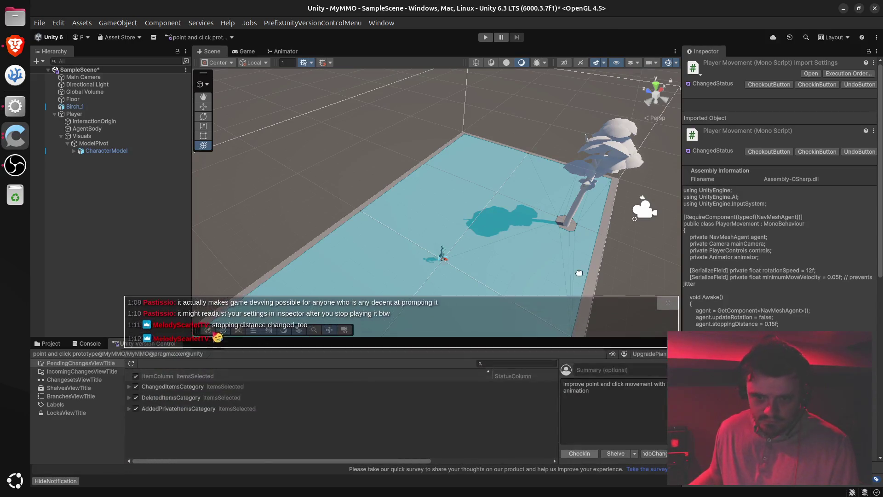
{"action": "left_click", "coordinate": [579, 453]}
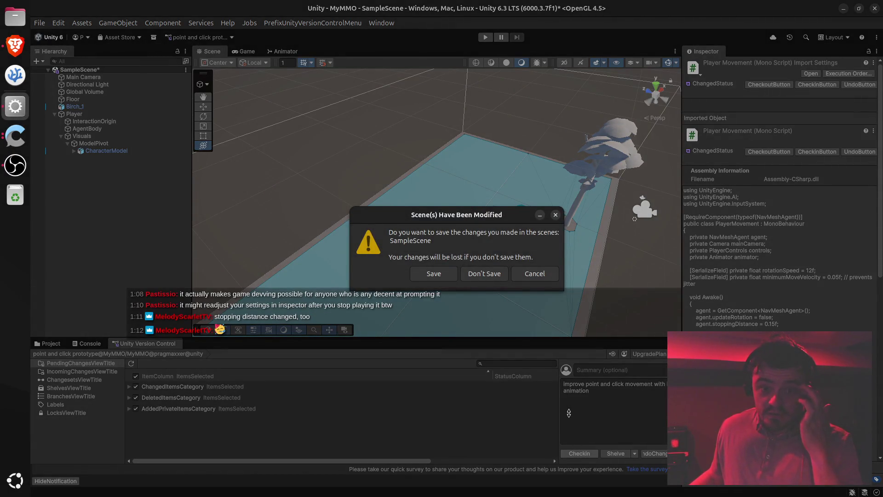
Save SampleScene and attempt the animator check-in, dismissing the missing-comment warning.
{"action": "left_click", "coordinate": [434, 274]}
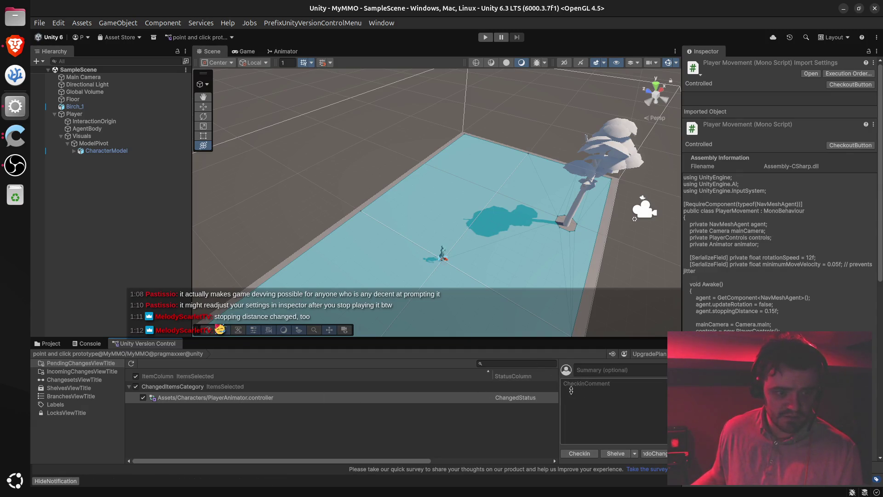
{"action": "left_click", "coordinate": [611, 395]}
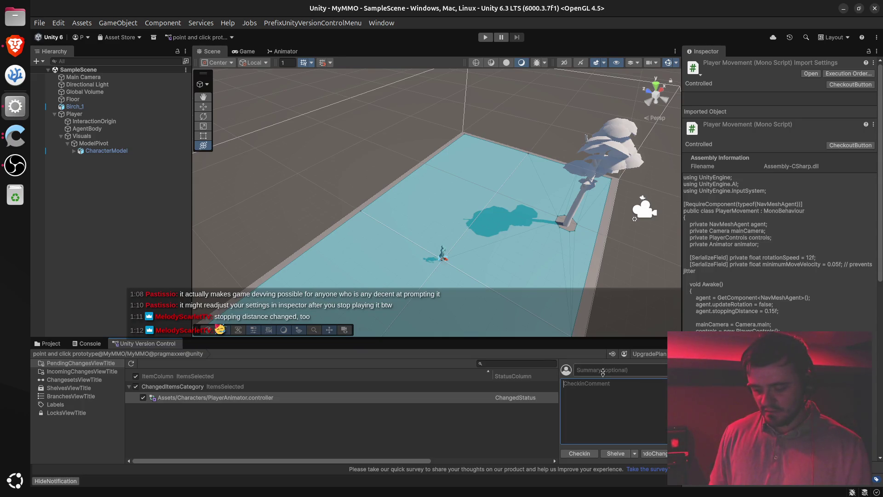
{"action": "type", "text": "i"}
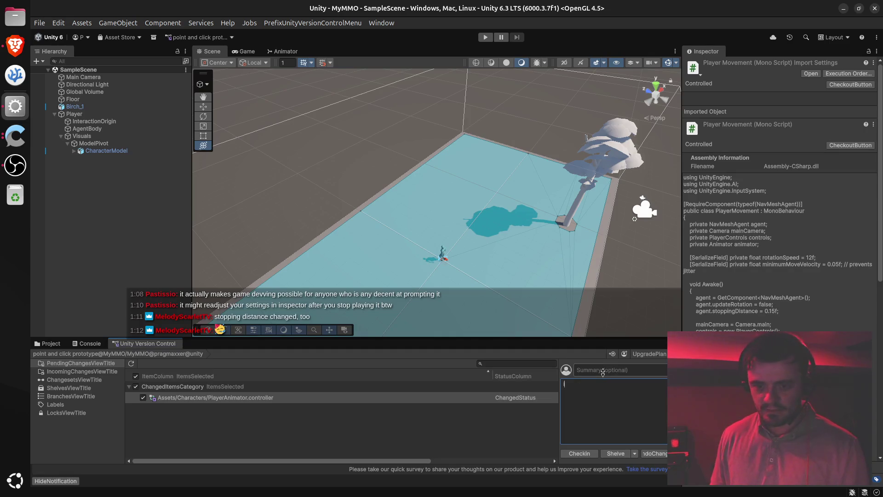
{"action": "key", "text": "BackSpace"}
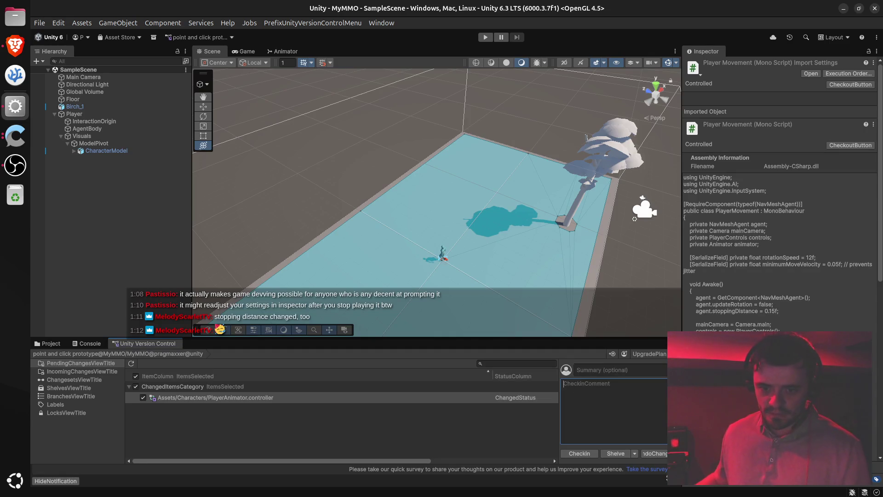
{"action": "left_click", "coordinate": [579, 458]}
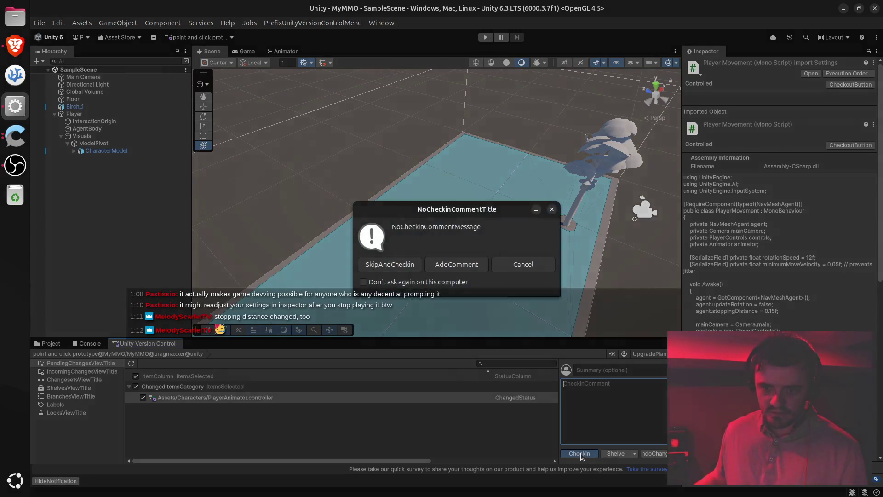
{"action": "left_click", "coordinate": [552, 210]}
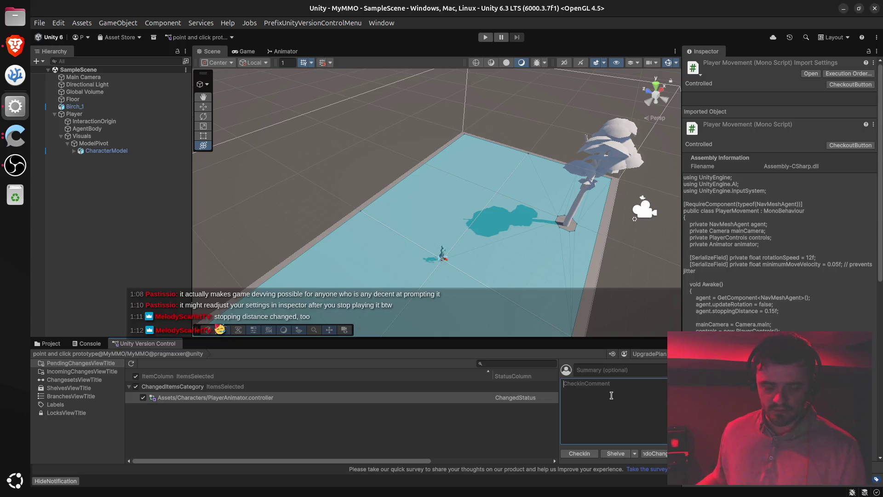
Check in PlayerAnimator.controller with comment 'improve animations' and refresh the pending changes.
{"action": "type", "text": "impr"}
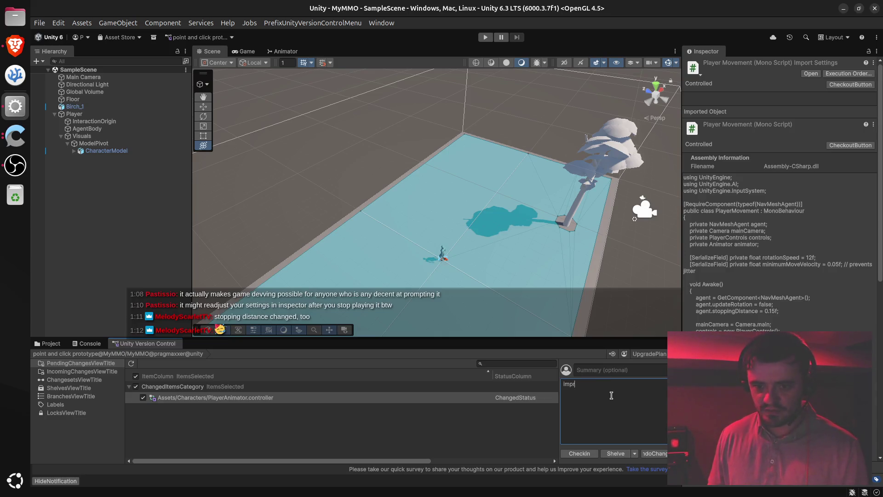
{"action": "type", "text": "ove "}
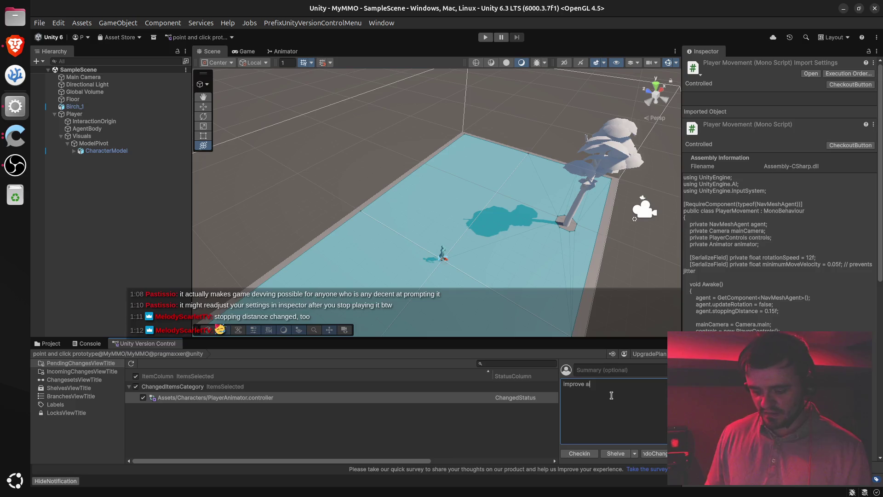
{"action": "type", "text": "animations"}
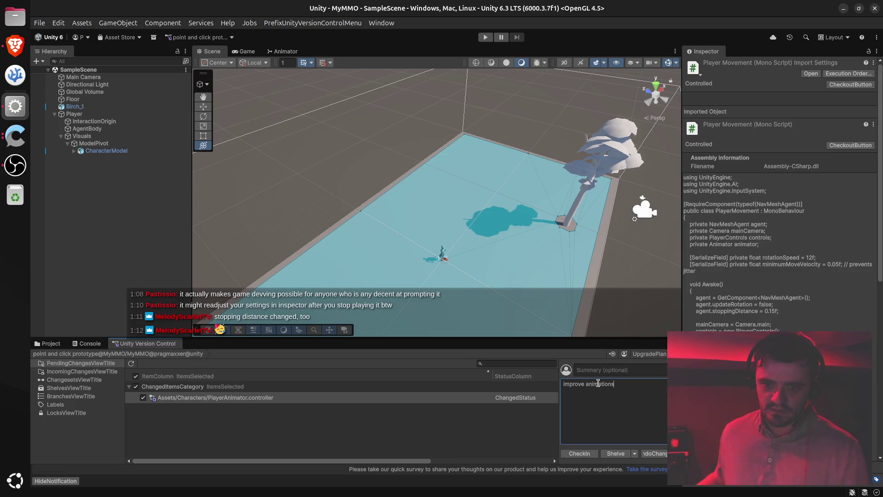
{"action": "left_click", "coordinate": [579, 453]}
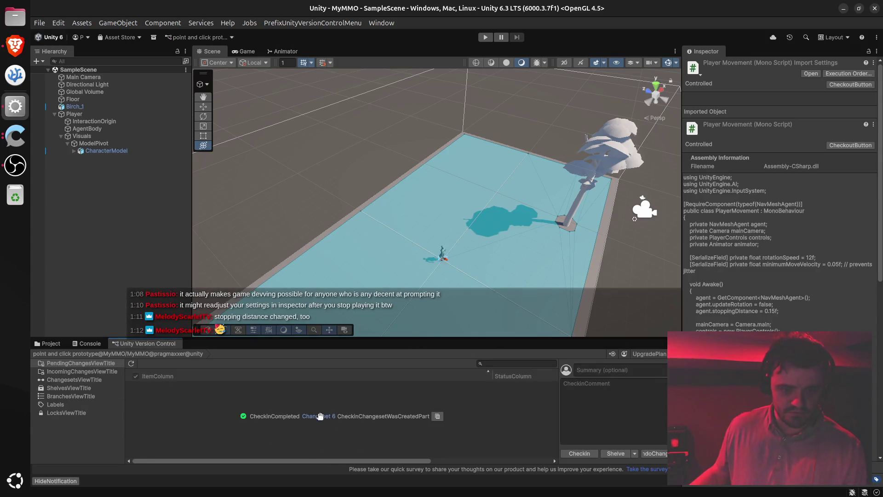
{"action": "left_click", "coordinate": [132, 365]}
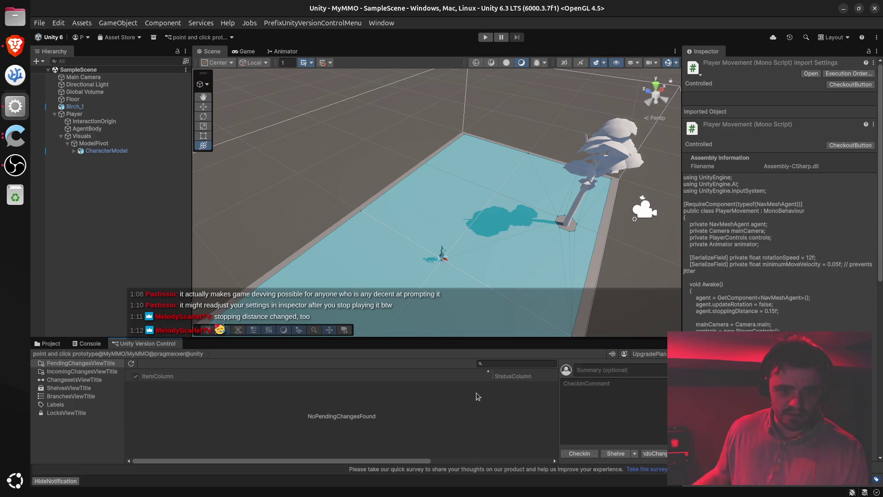
Enter Play mode and switch to the Game view to watch the running character.
{"action": "mouse_move", "coordinate": [391, 330]}
{"action": "left_mouse_down"}
{"action": "mouse_move", "coordinate": [383, 414]}
{"action": "mouse_move", "coordinate": [393, 466]}
{"action": "left_mouse_up"}
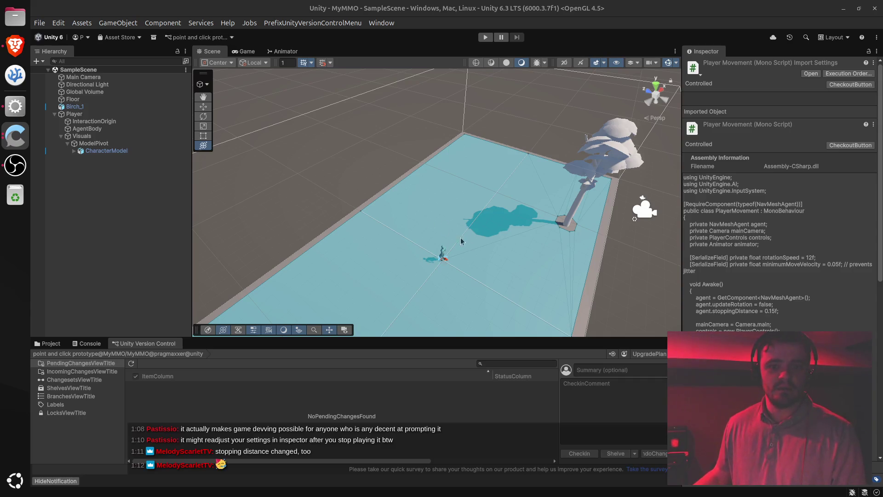
{"action": "left_click", "coordinate": [488, 38]}
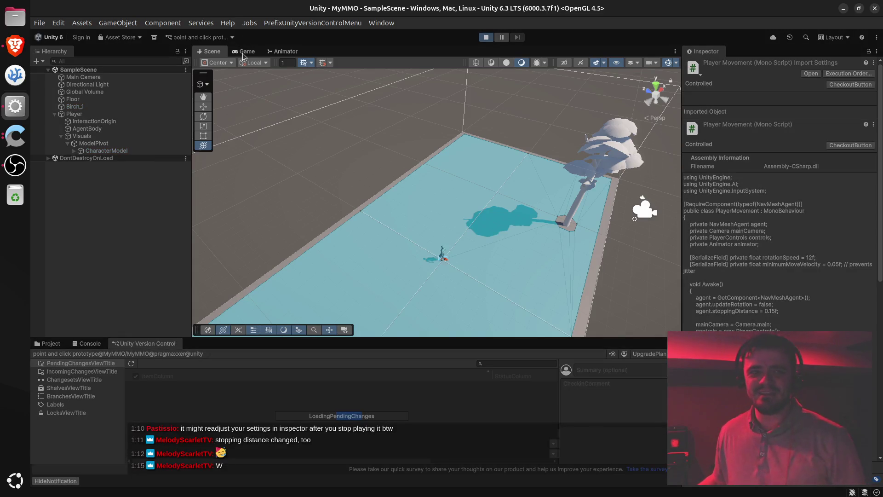
{"action": "left_click", "coordinate": [238, 49]}
Click floor points in the Game view to walk the character back and forth.
{"action": "left_click", "coordinate": [445, 148]}
{"action": "left_click", "coordinate": [536, 217]}
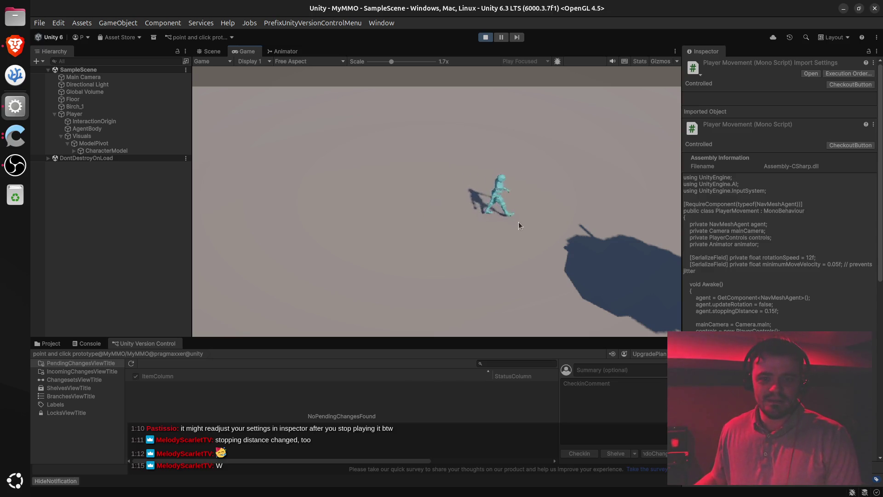
{"action": "left_click", "coordinate": [469, 223]}
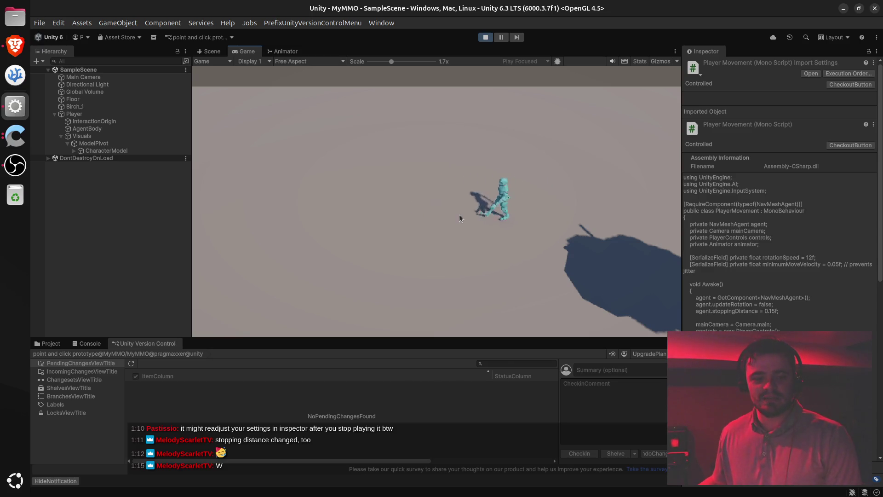
{"action": "left_click", "coordinate": [414, 219]}
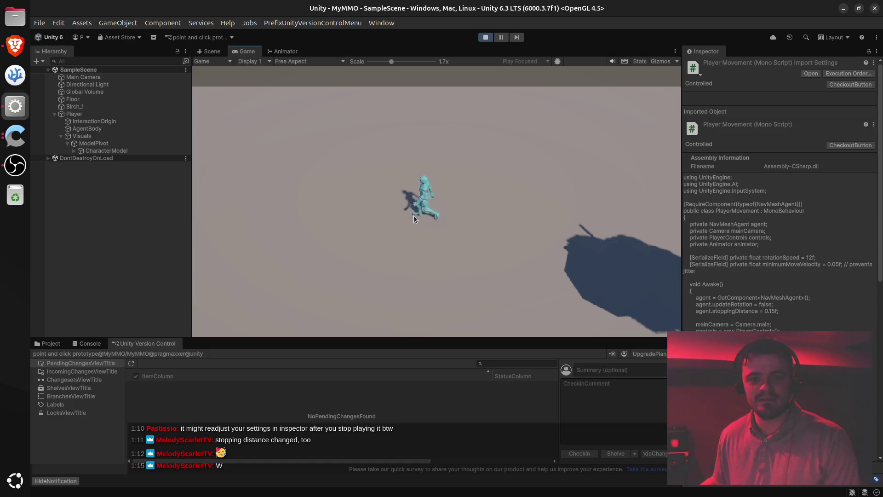
{"action": "left_click", "coordinate": [474, 205]}
{"action": "left_click", "coordinate": [300, 213]}
{"action": "left_click", "coordinate": [359, 276]}
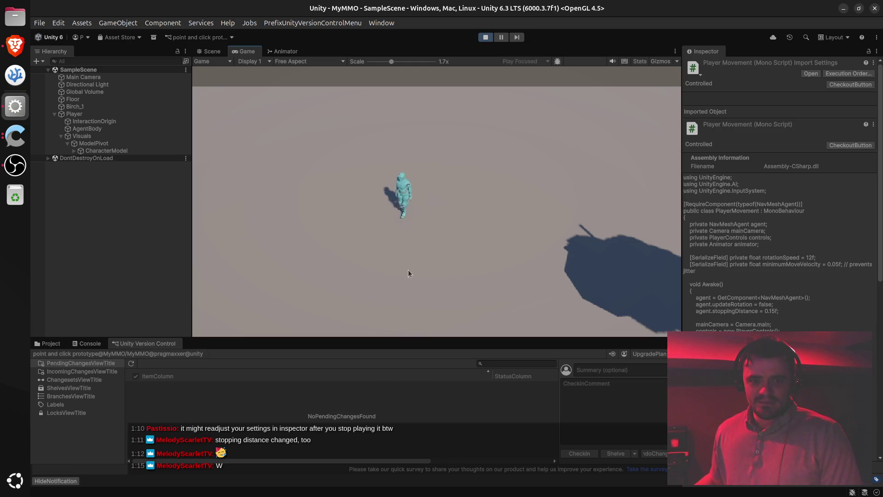
{"action": "left_click", "coordinate": [479, 265]}
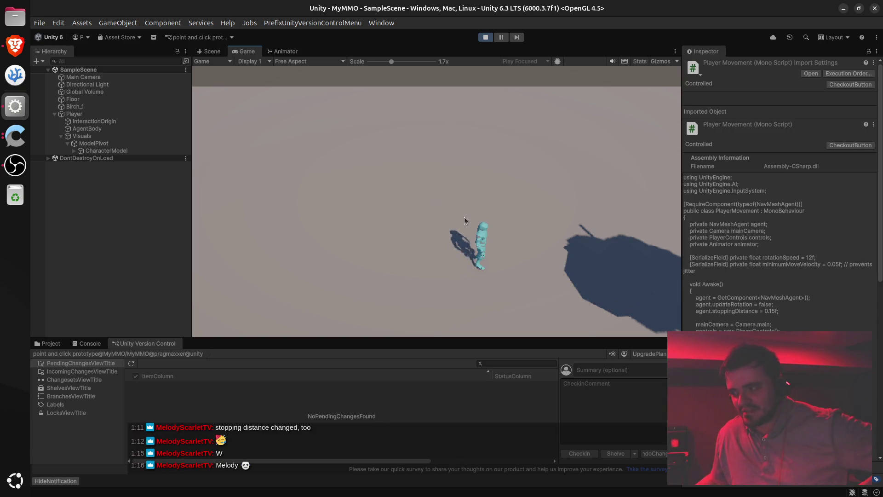
{"action": "left_click", "coordinate": [396, 230]}
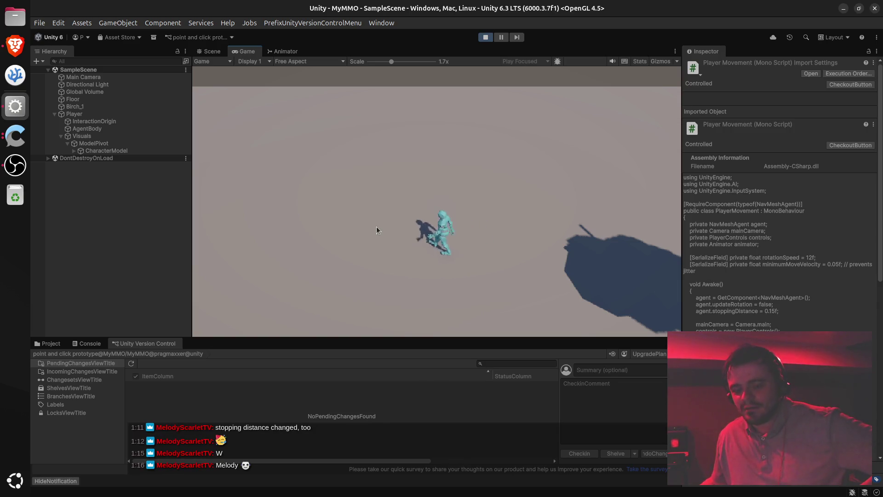
Keep redirecting the character to new floor spots, then switch to the ChatGPT chat in the browser.
{"action": "left_click", "coordinate": [434, 209]}
{"action": "left_click", "coordinate": [487, 199]}
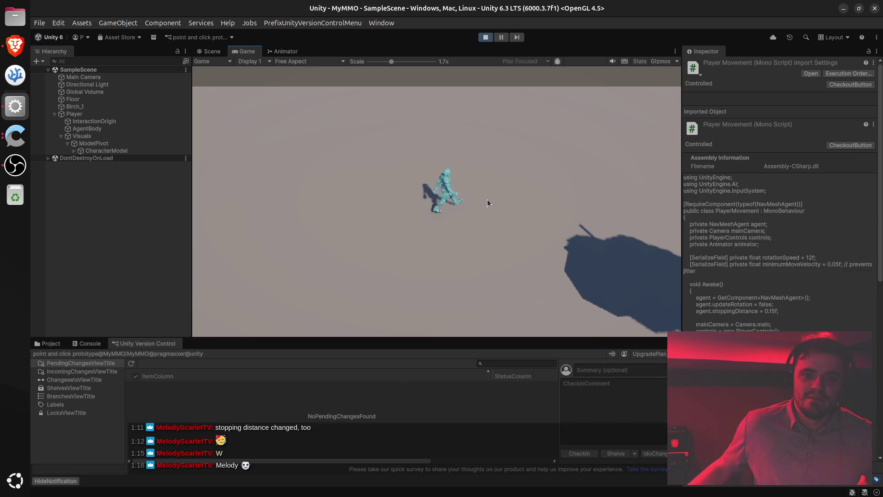
{"action": "left_click", "coordinate": [460, 223]}
{"action": "left_click", "coordinate": [394, 219]}
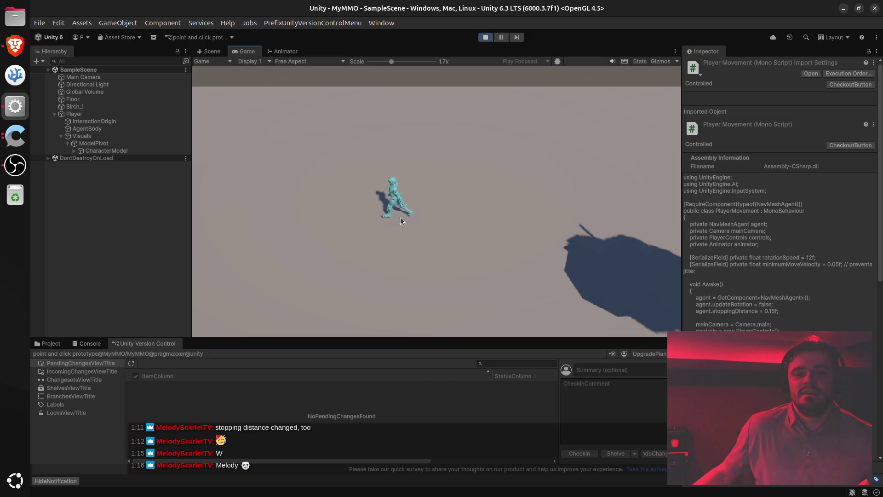
{"action": "left_click", "coordinate": [498, 227]}
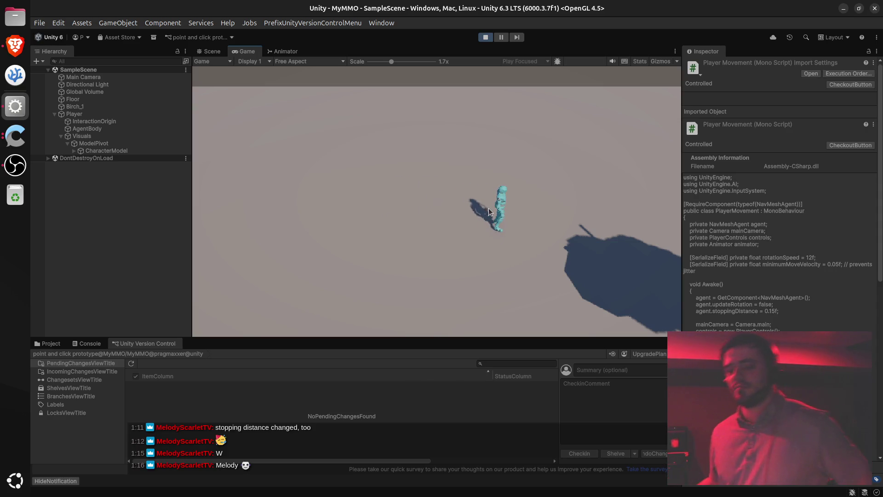
{"action": "left_click", "coordinate": [454, 212]}
{"action": "left_click", "coordinate": [406, 216]}
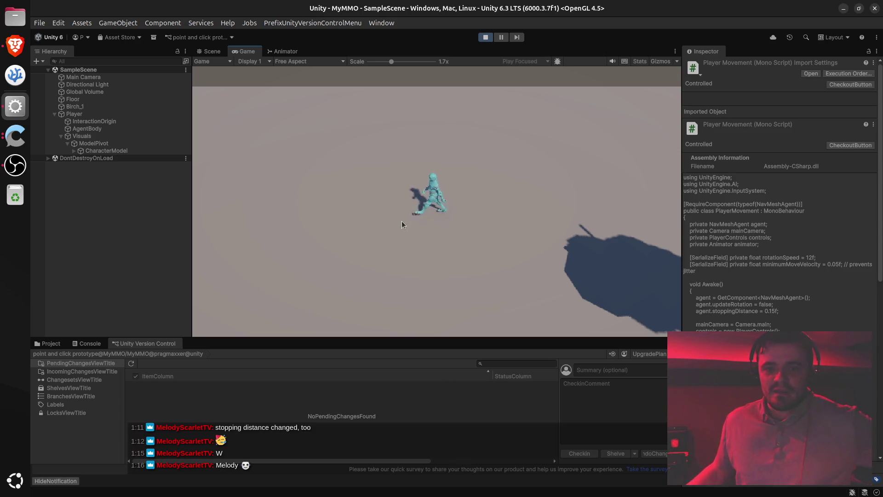
{"action": "left_click", "coordinate": [465, 228]}
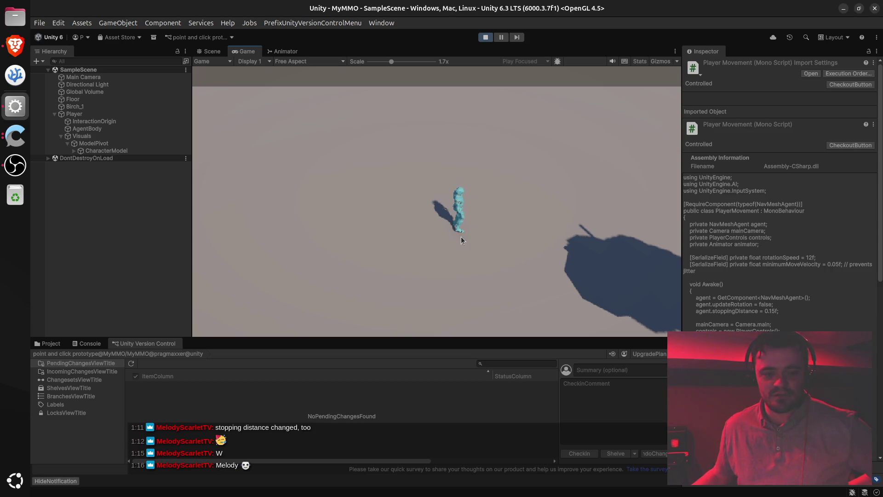
{"action": "left_click", "coordinate": [15, 45]}
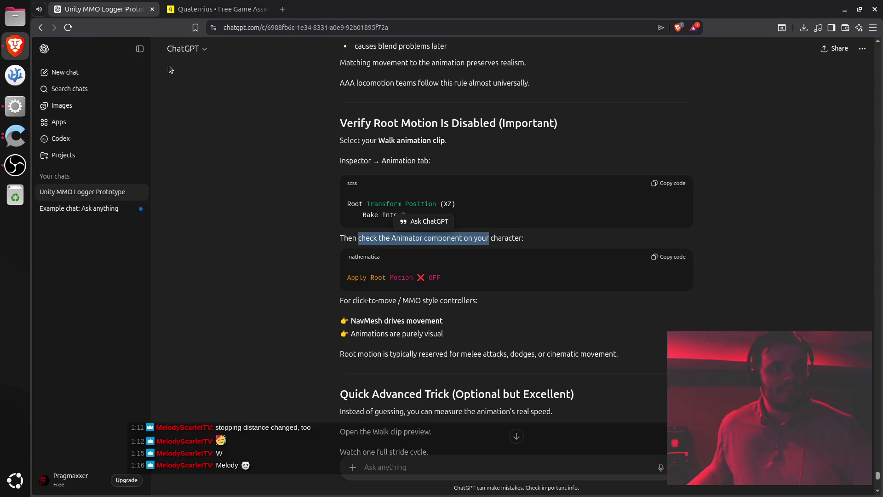
Open Discord in a new browser tab and enlarge the Logger prototype sketch in #mymmo.
{"action": "left_click", "coordinate": [281, 11]}
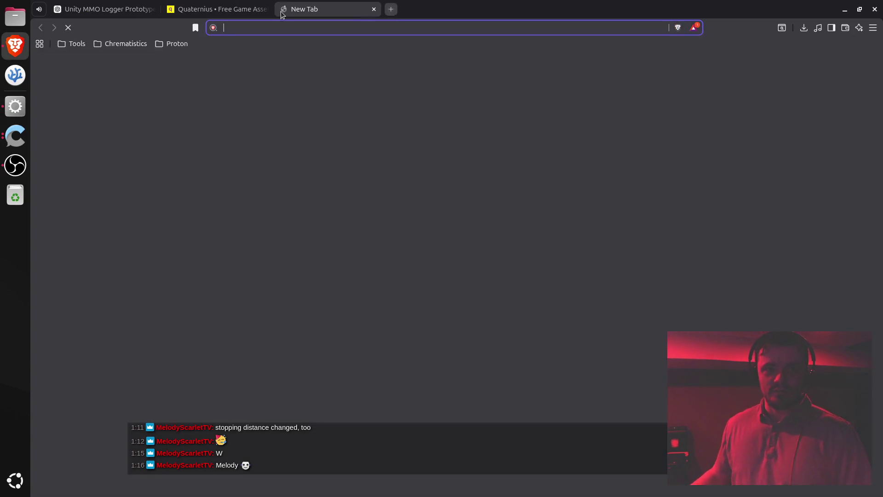
{"action": "type", "text": "dis"}
{"action": "key", "text": "Return"}
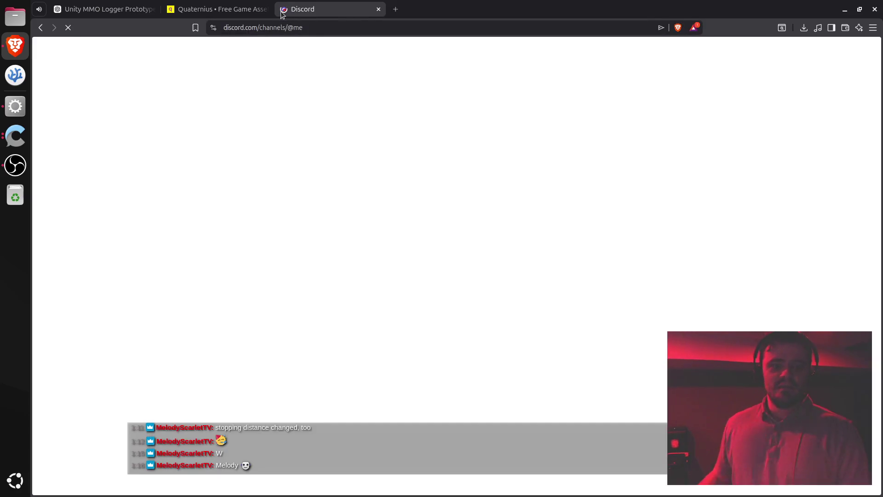
{"action": "left_click", "coordinate": [299, 293]}
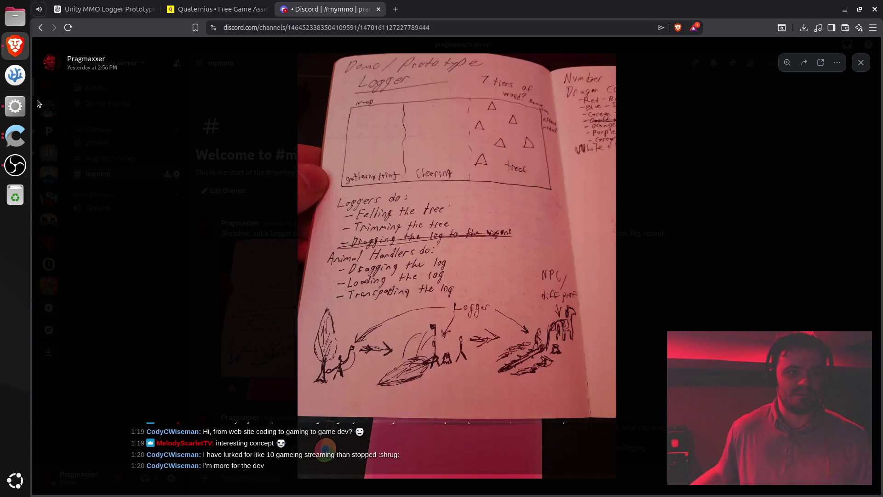
Return to Unity and walk the character left, up and right by clicking floor points.
{"action": "left_click", "coordinate": [15, 106]}
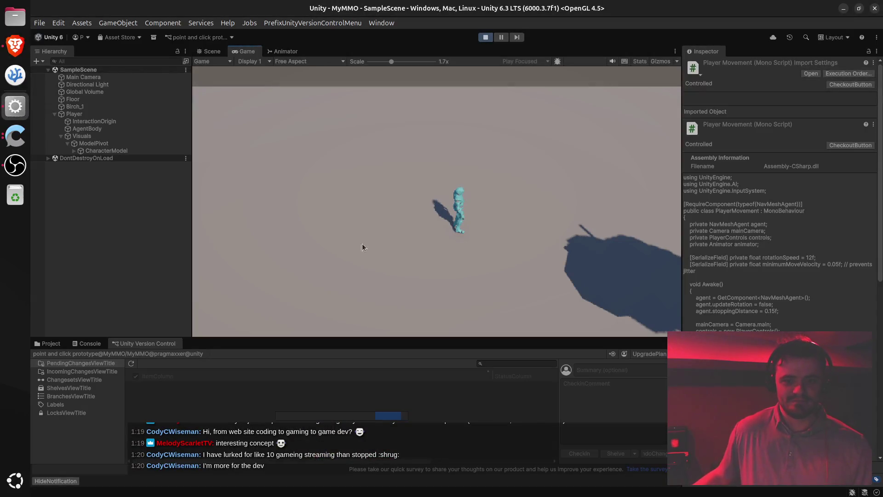
{"action": "left_click", "coordinate": [354, 214]}
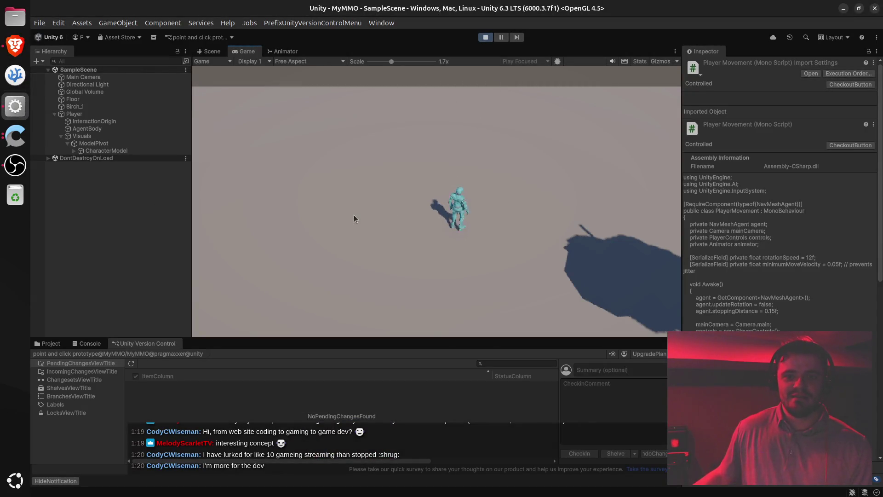
{"action": "left_click", "coordinate": [565, 156]}
{"action": "left_click", "coordinate": [392, 143]}
{"action": "left_click", "coordinate": [481, 255]}
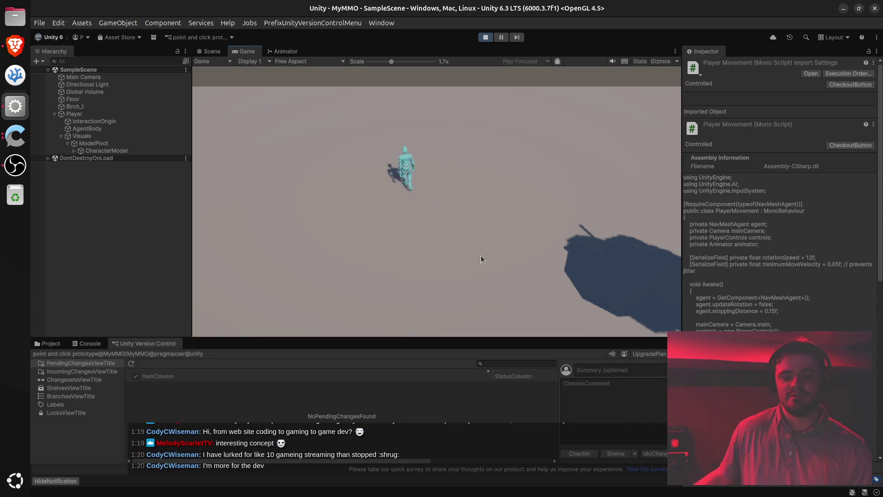
{"action": "left_click", "coordinate": [220, 224]}
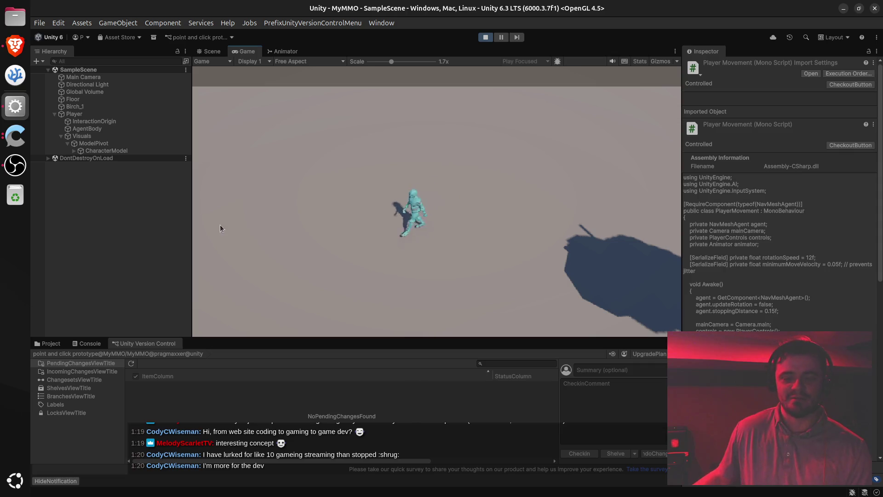
{"action": "left_click", "coordinate": [464, 183]}
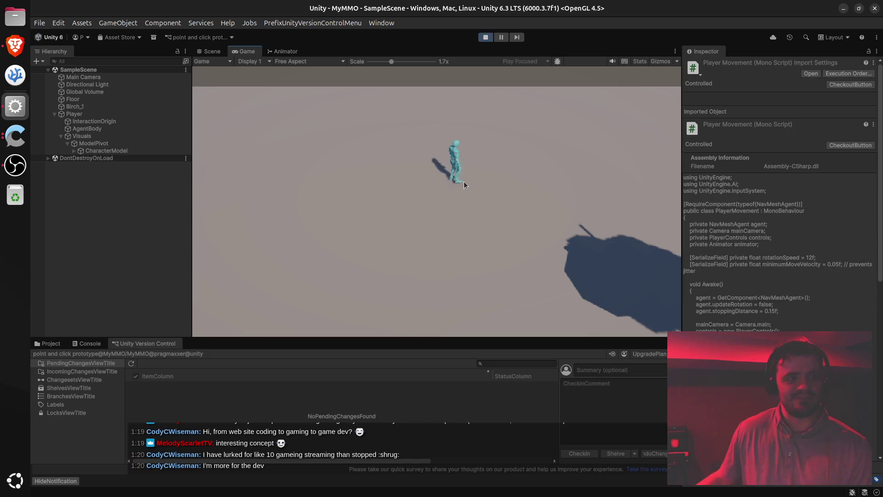
Continue sending the character to new floor destinations, then switch away from Unity.
{"action": "left_click", "coordinate": [410, 224]}
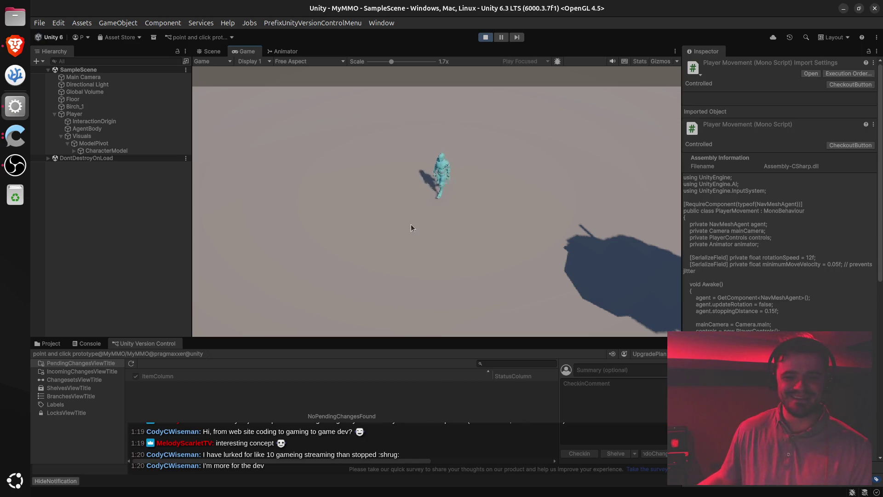
{"action": "left_click", "coordinate": [467, 264]}
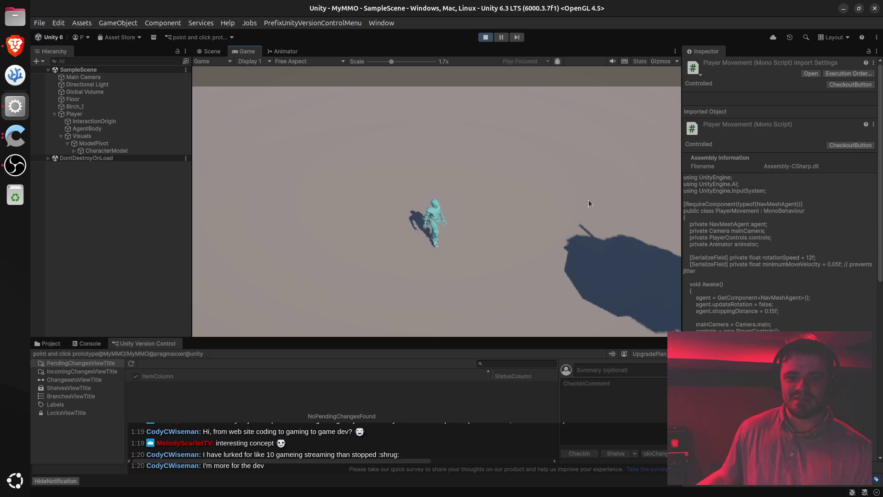
{"action": "left_click", "coordinate": [361, 163]}
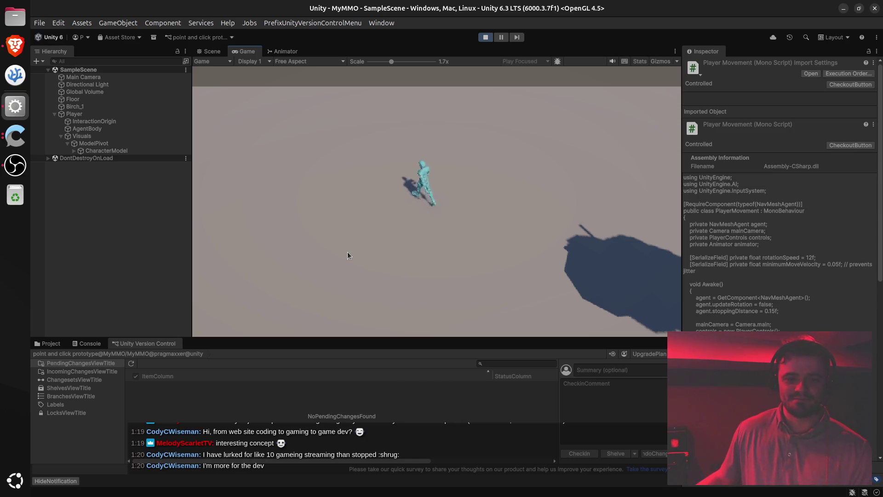
{"action": "left_click", "coordinate": [348, 248]}
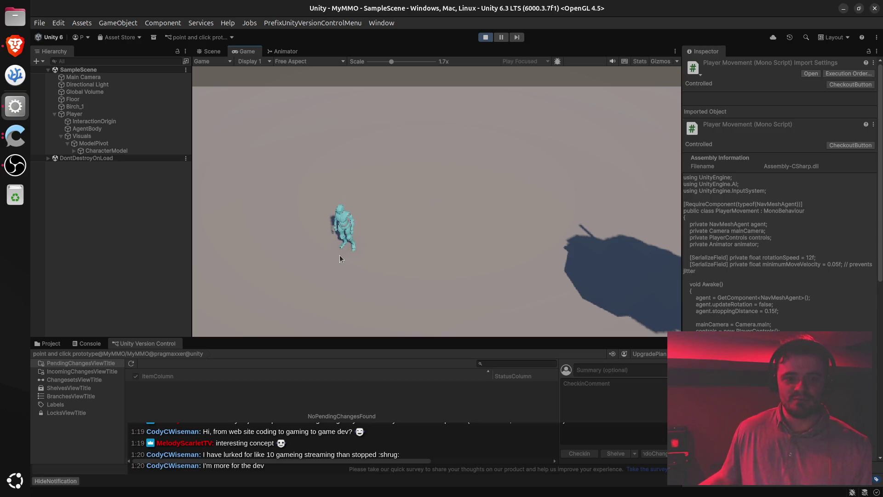
{"action": "left_click", "coordinate": [475, 264]}
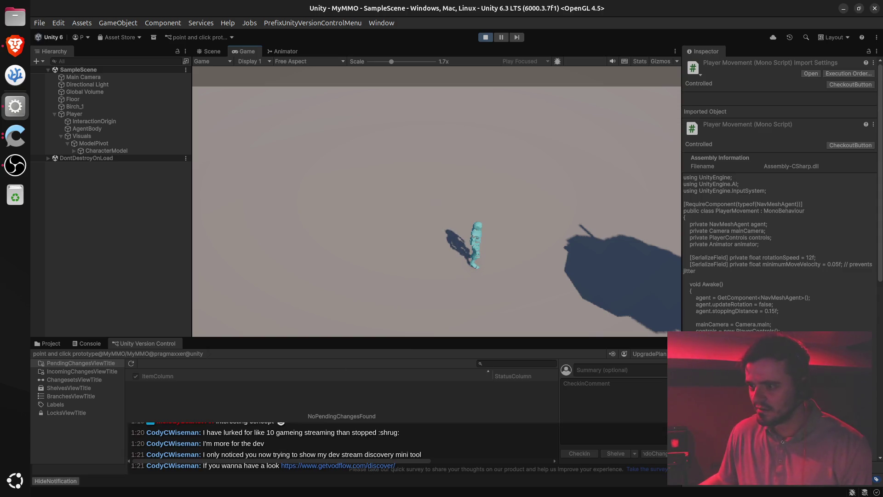
{"action": "key", "text": "alt+Tab"}
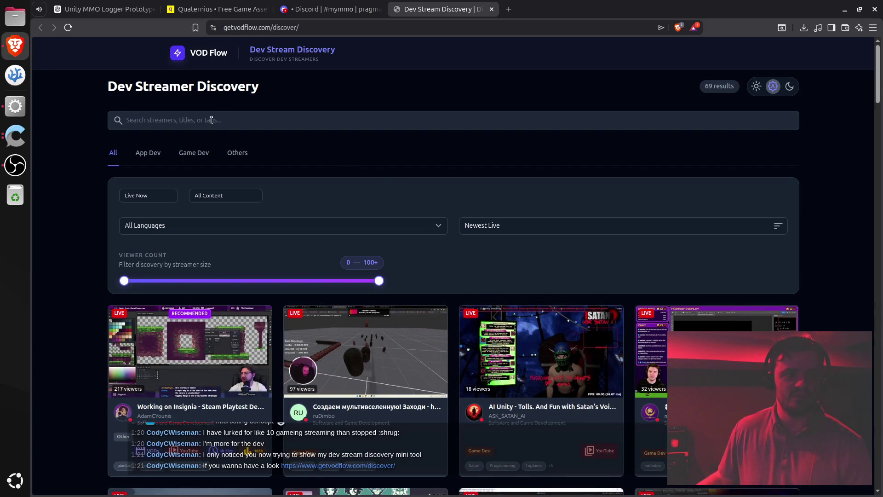
{"action": "scroll", "coordinate": [504, 176], "scroll_direction": "down", "scroll_amount": 6}
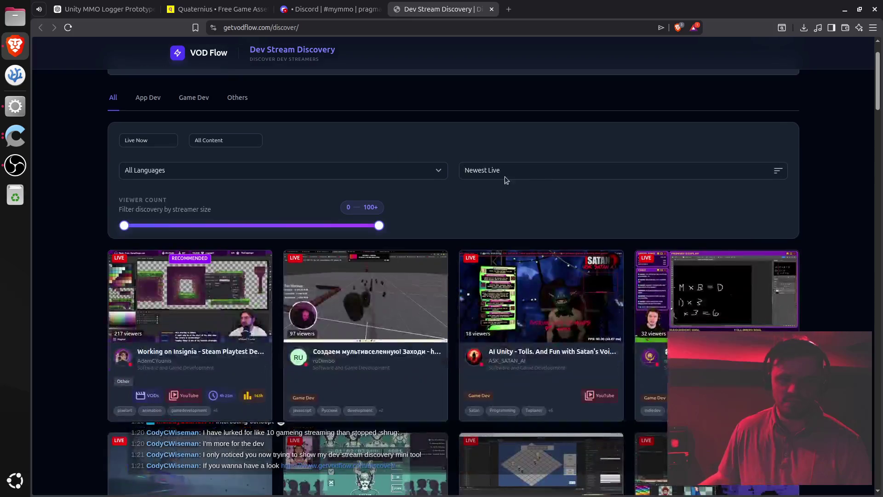
{"action": "scroll", "coordinate": [545, 185], "scroll_direction": "down", "scroll_amount": 15}
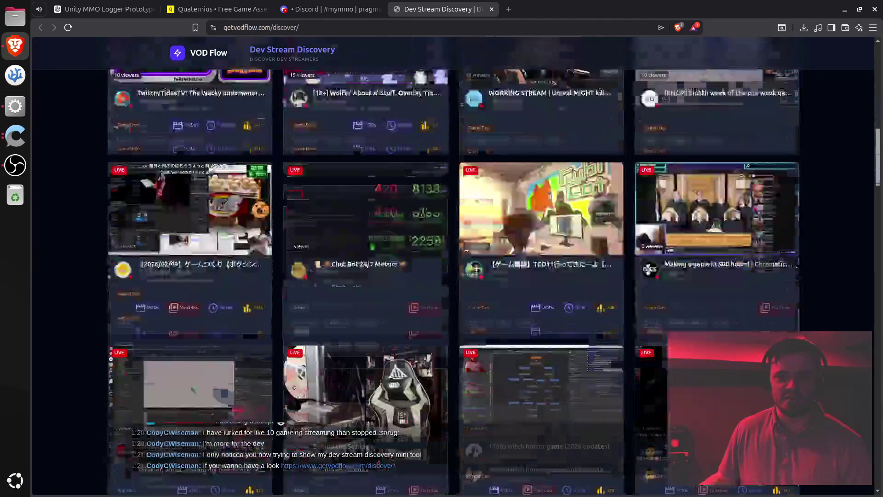
{"action": "scroll", "coordinate": [550, 199], "scroll_direction": "down", "scroll_amount": 15}
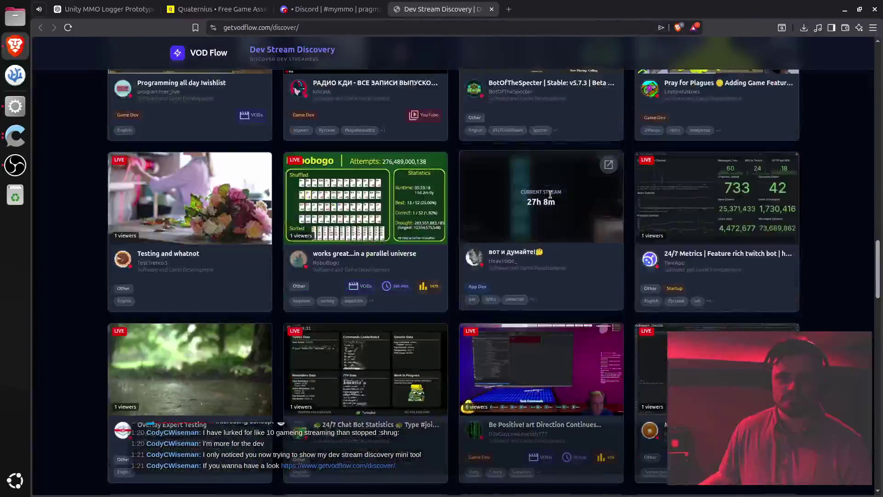
{"action": "scroll", "coordinate": [548, 201], "scroll_direction": "down", "scroll_amount": 10}
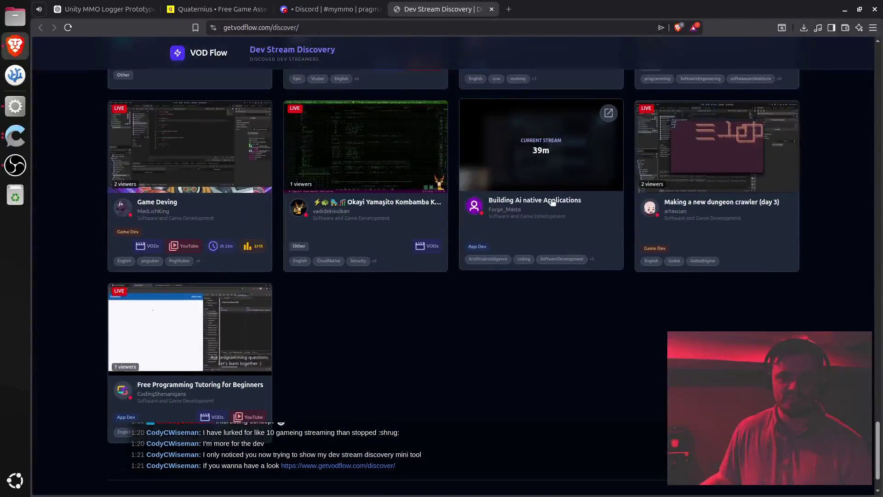
Search the page for 'prag' to jump to the Pragmaxxer stream card.
{"action": "key", "text": "ctrl+f"}
{"action": "type", "text": "prag"}
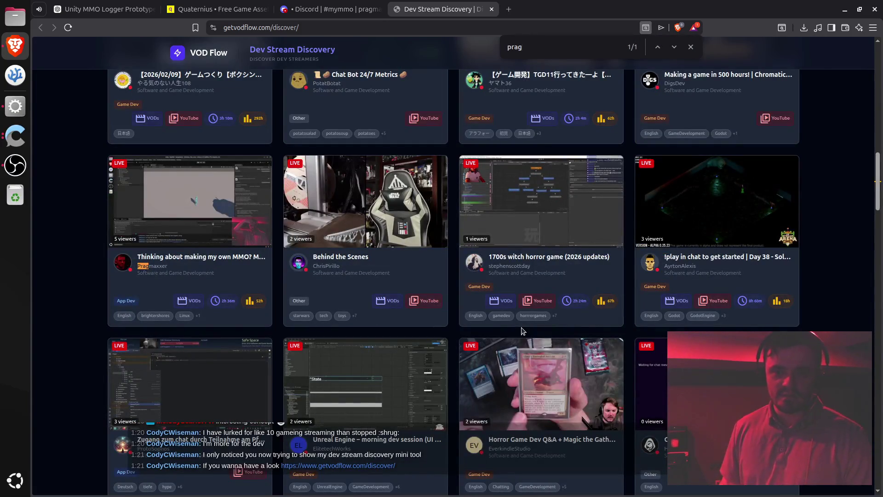
{"action": "mouse_move", "coordinate": [180, 260]}
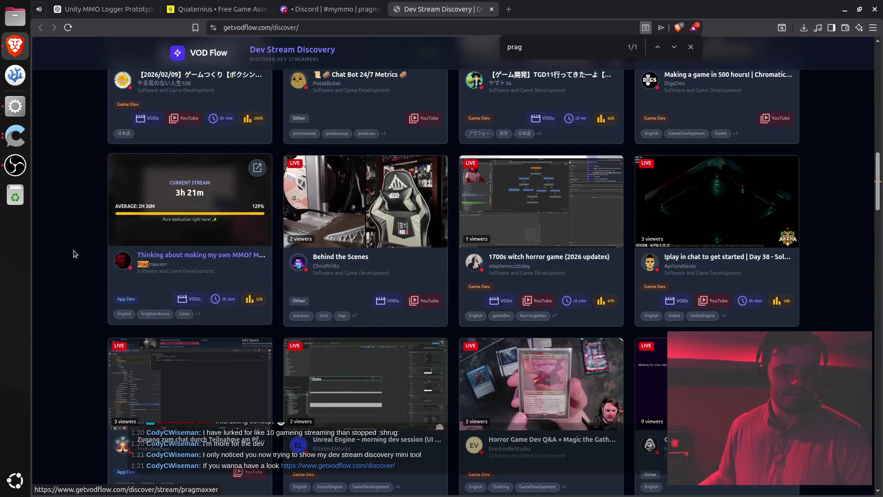
{"action": "mouse_move", "coordinate": [217, 215]}
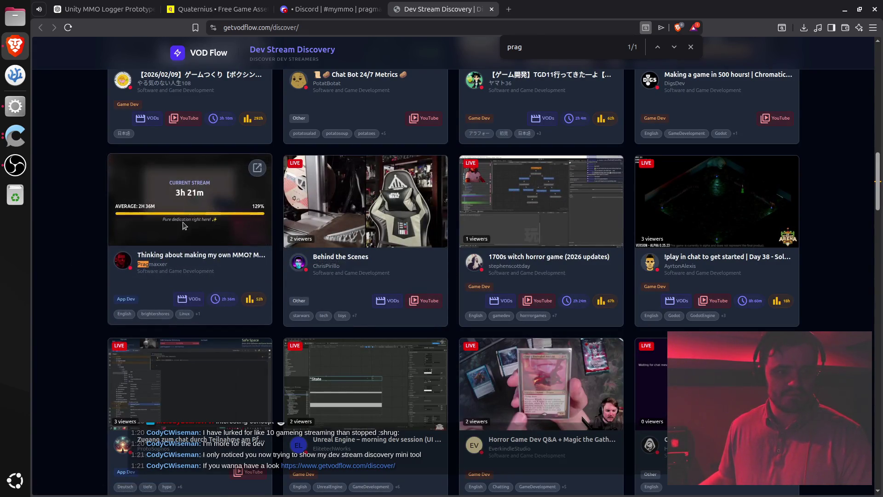
{"action": "double_click", "coordinate": [255, 207]}
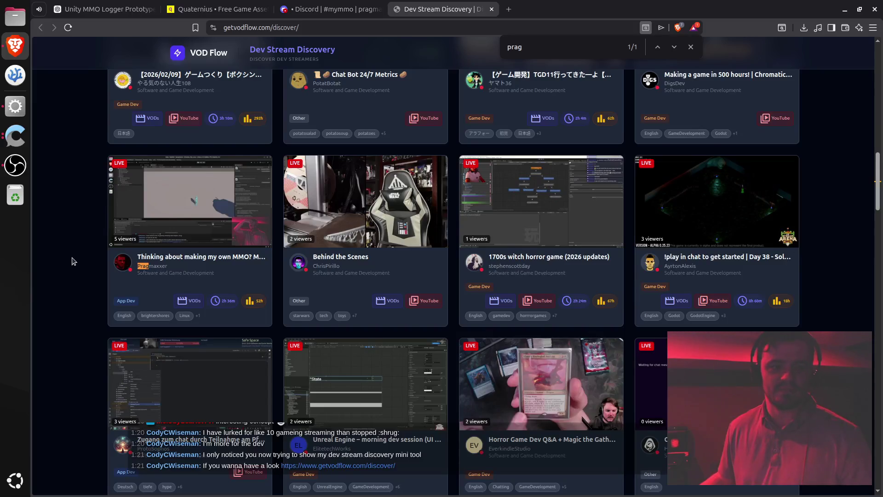
Scroll through the stream card grid and open the 'One coding session = Marketing solved' stream page.
{"action": "scroll", "coordinate": [73, 260], "scroll_direction": "up", "scroll_amount": 10}
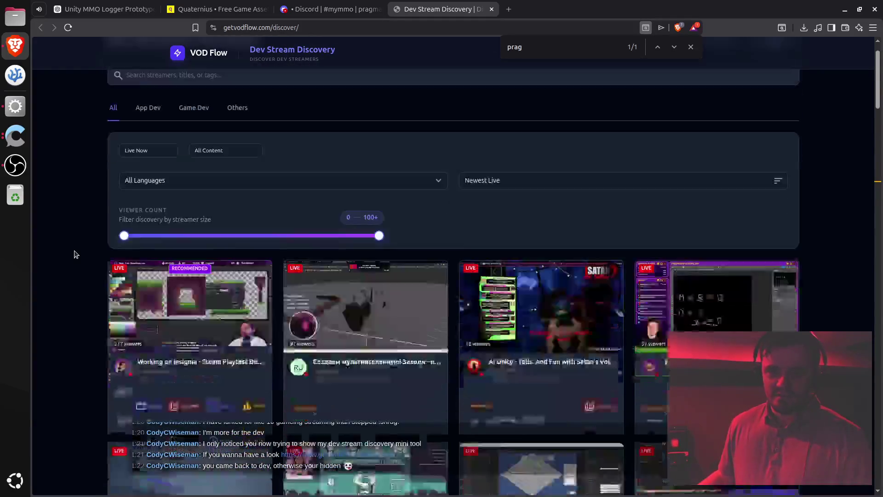
{"action": "scroll", "coordinate": [76, 254], "scroll_direction": "down", "scroll_amount": 5}
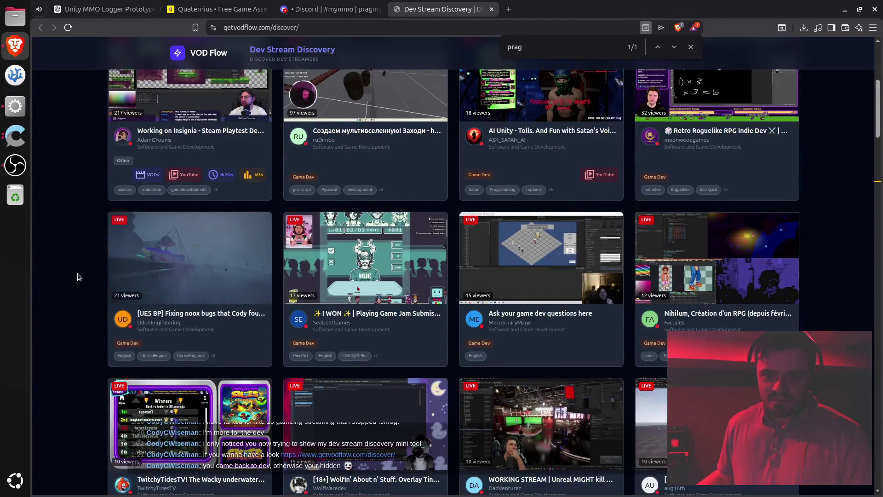
{"action": "scroll", "coordinate": [75, 274], "scroll_direction": "up", "scroll_amount": 4}
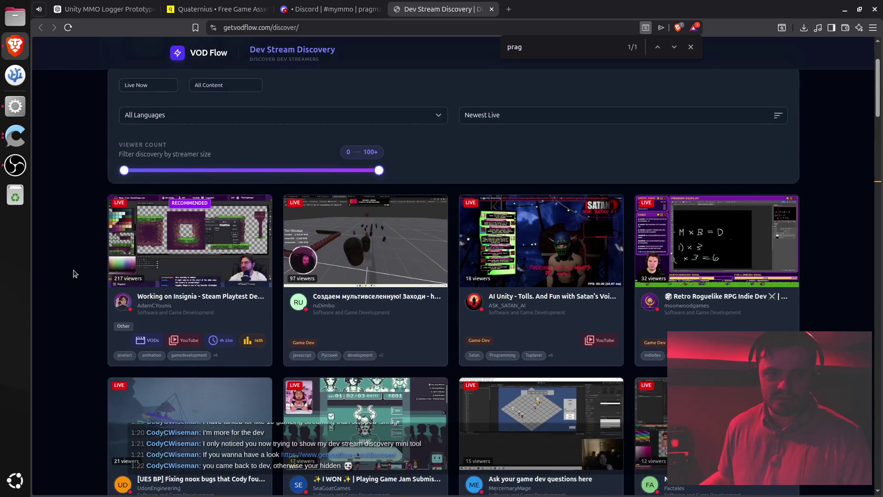
{"action": "scroll", "coordinate": [73, 274], "scroll_direction": "down", "scroll_amount": 15}
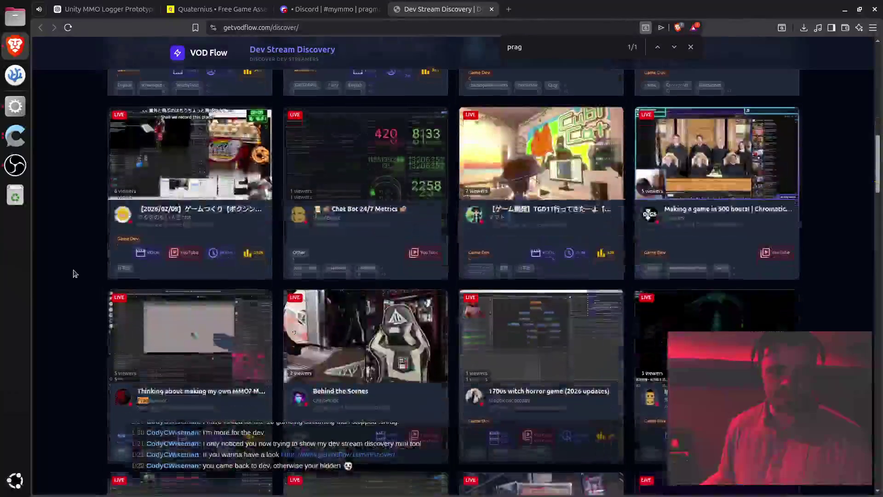
{"action": "scroll", "coordinate": [75, 274], "scroll_direction": "down", "scroll_amount": 3}
{"action": "scroll", "coordinate": [92, 261], "scroll_direction": "down", "scroll_amount": 9}
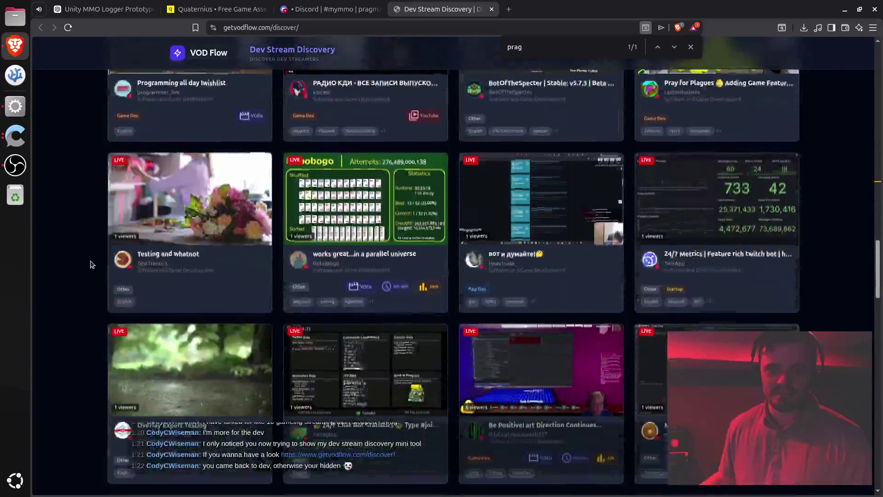
{"action": "scroll", "coordinate": [92, 265], "scroll_direction": "up", "scroll_amount": 14}
{"action": "scroll", "coordinate": [92, 264], "scroll_direction": "up", "scroll_amount": 7}
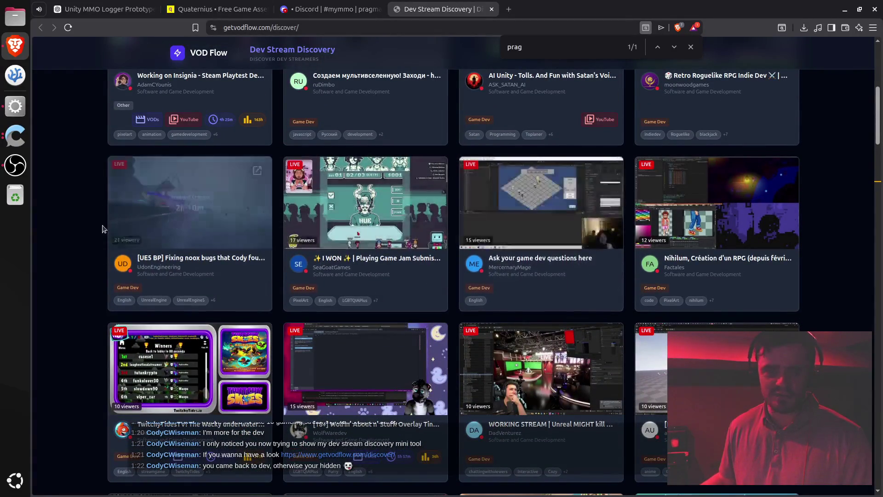
{"action": "scroll", "coordinate": [100, 233], "scroll_direction": "up", "scroll_amount": 5}
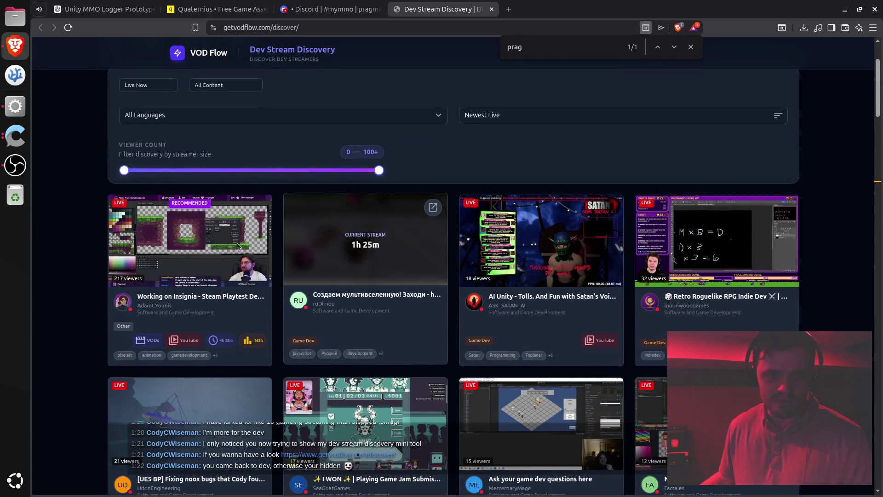
{"action": "scroll", "coordinate": [64, 222], "scroll_direction": "down", "scroll_amount": 20}
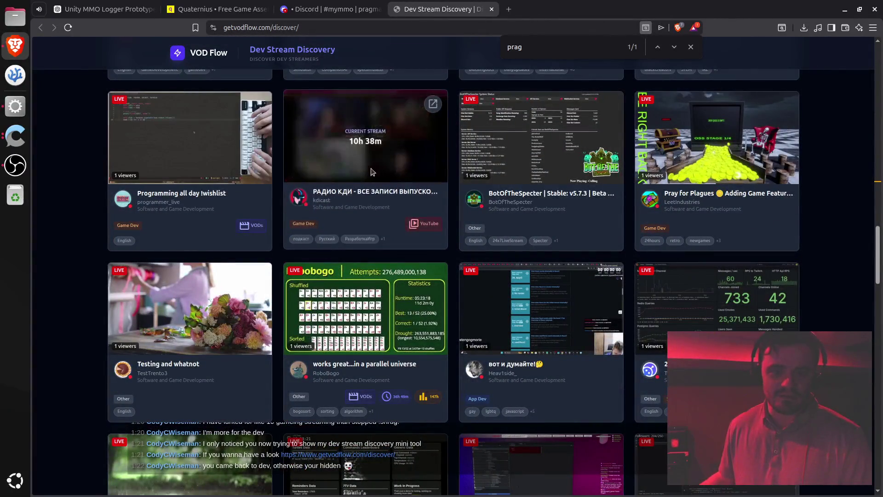
{"action": "scroll", "coordinate": [152, 203], "scroll_direction": "down", "scroll_amount": 6}
{"action": "scroll", "coordinate": [79, 226], "scroll_direction": "down", "scroll_amount": 2}
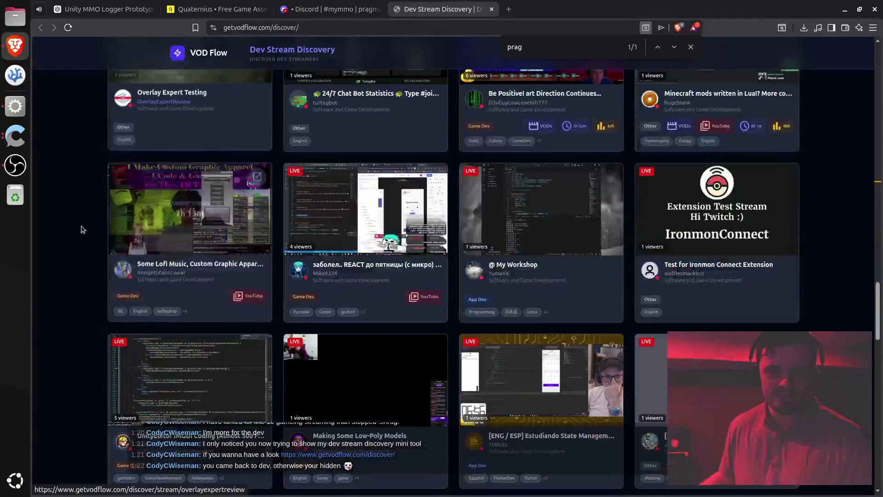
{"action": "scroll", "coordinate": [78, 227], "scroll_direction": "down", "scroll_amount": 2}
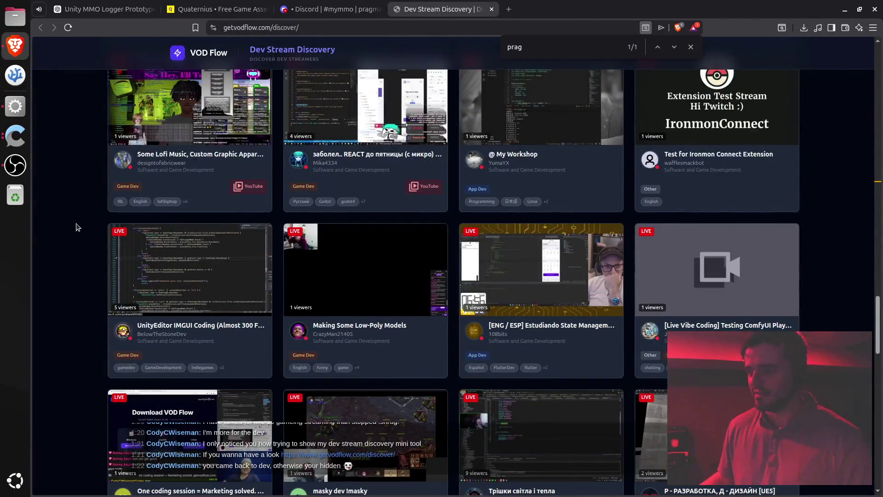
{"action": "scroll", "coordinate": [59, 258], "scroll_direction": "down", "scroll_amount": 3}
{"action": "scroll", "coordinate": [55, 260], "scroll_direction": "down", "scroll_amount": 2}
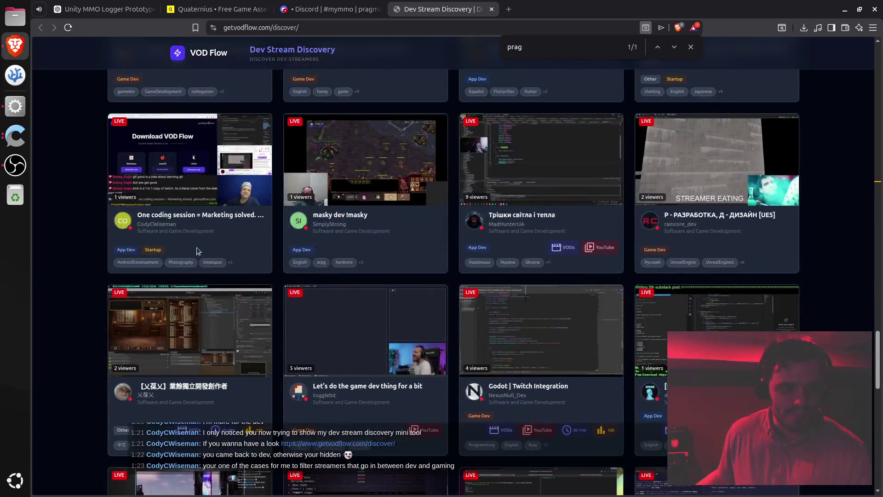
{"action": "mouse_move", "coordinate": [229, 197]}
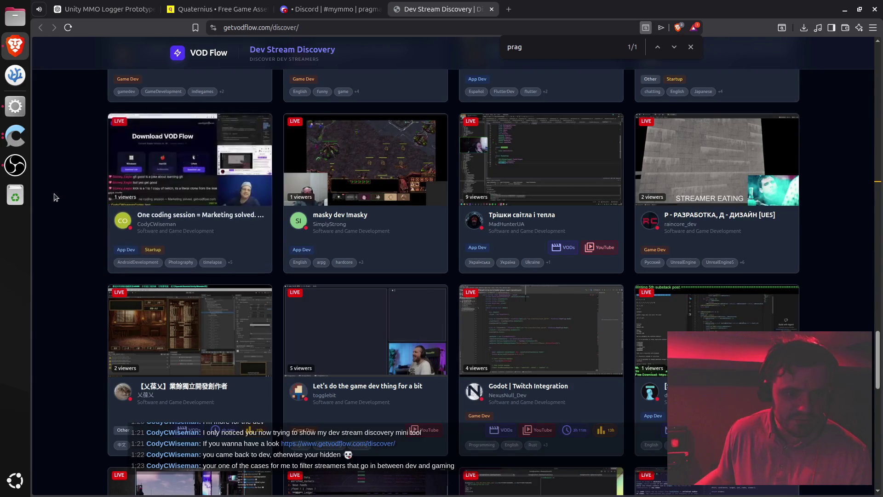
{"action": "mouse_move", "coordinate": [216, 216]}
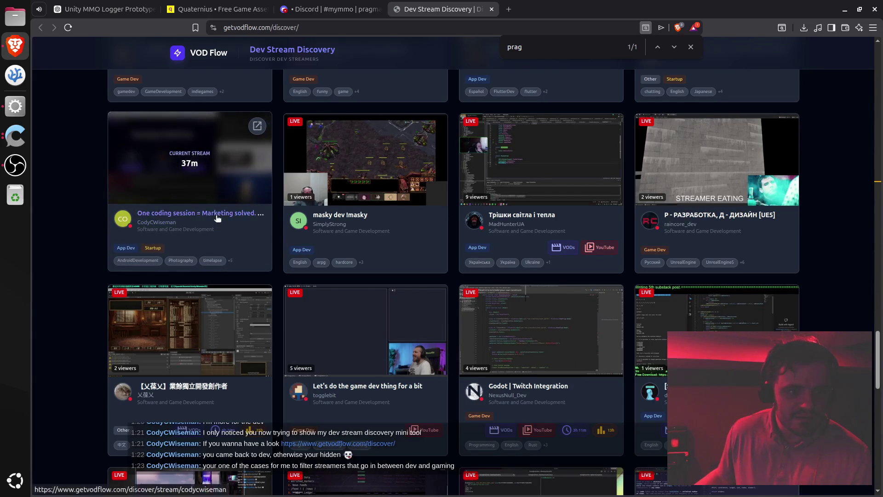
{"action": "left_click", "coordinate": [220, 217]}
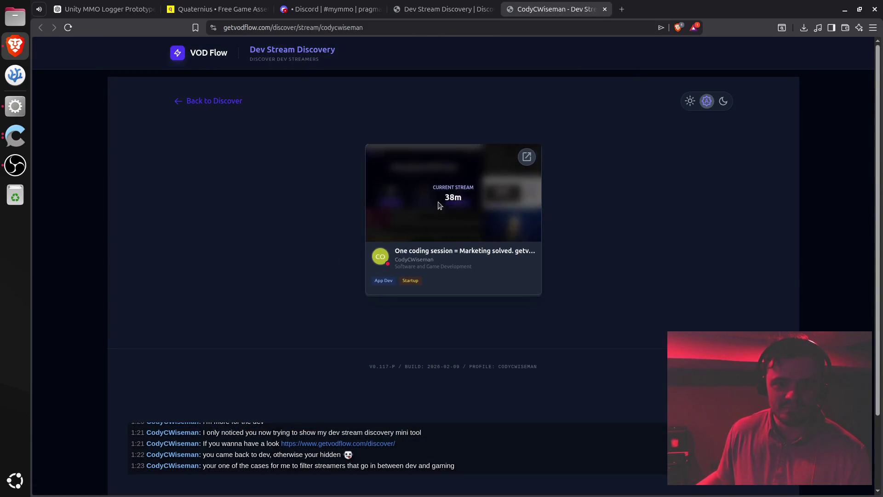
{"action": "left_click", "coordinate": [527, 158]}
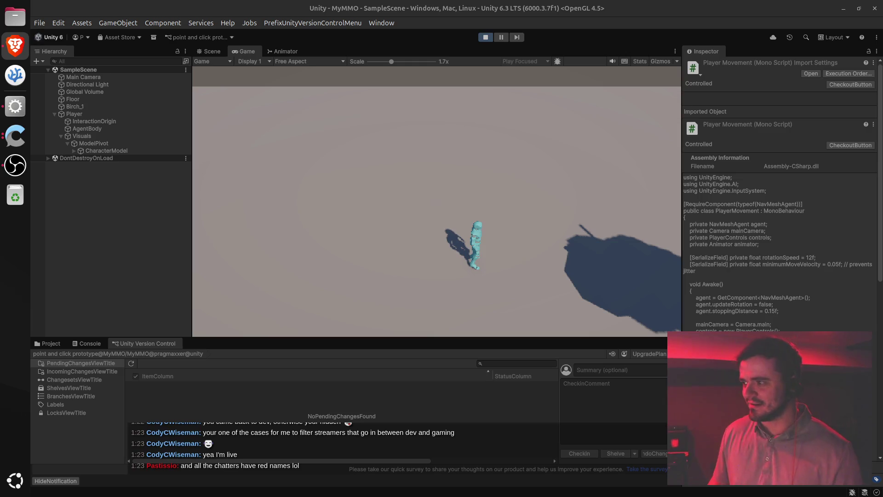
{"action": "key", "text": "alt+Tab"}
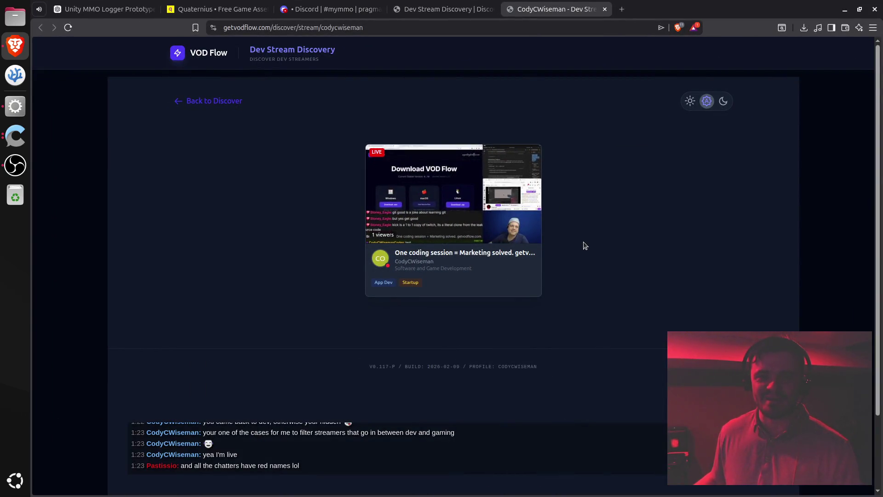
{"action": "key", "text": "ctrl+w"}
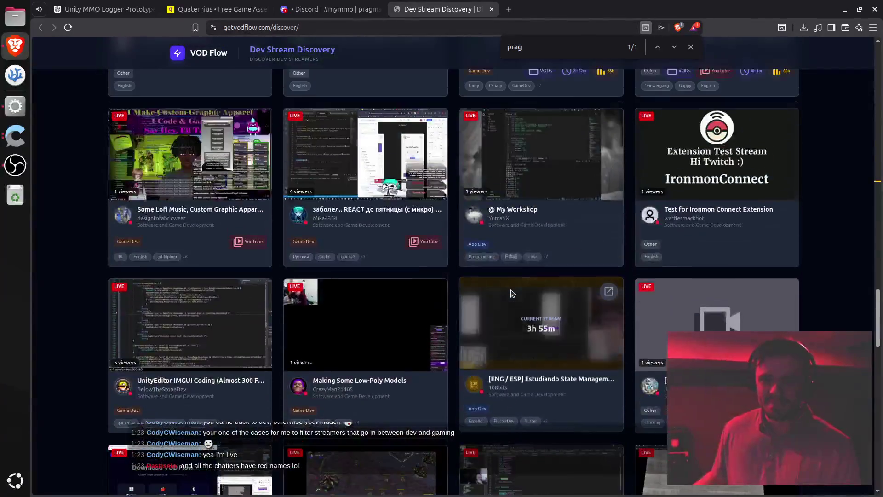
{"action": "scroll", "coordinate": [513, 292], "scroll_direction": "up", "scroll_amount": 6}
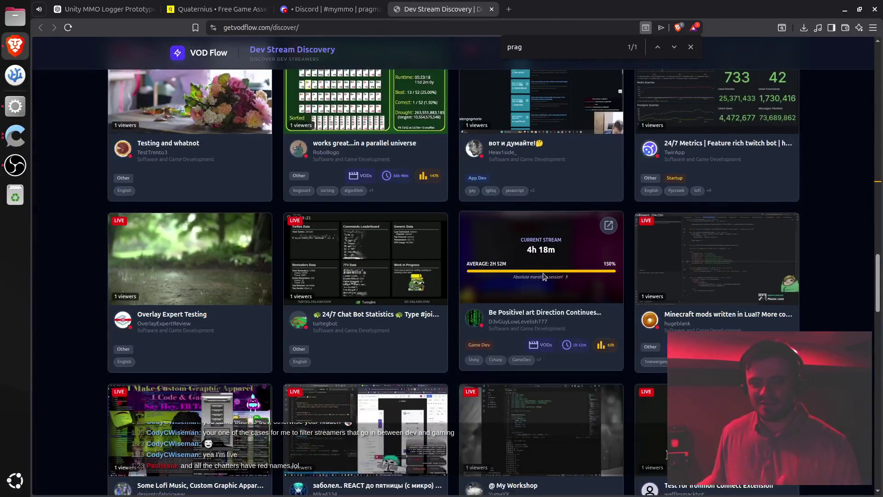
{"action": "scroll", "coordinate": [544, 277], "scroll_direction": "up", "scroll_amount": 6}
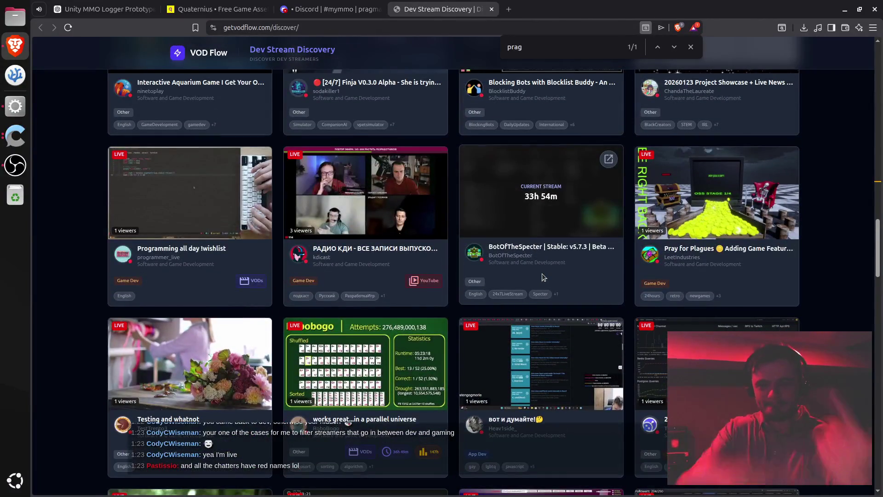
{"action": "scroll", "coordinate": [521, 316], "scroll_direction": "up", "scroll_amount": 3}
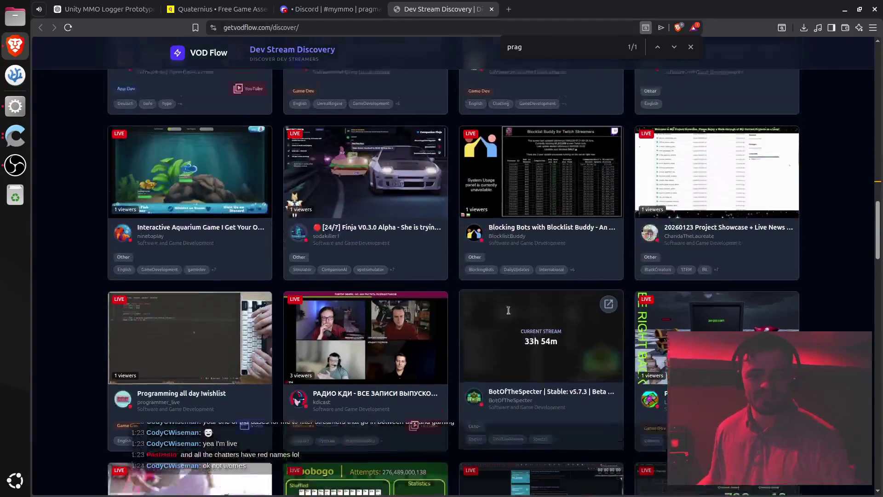
{"action": "scroll", "coordinate": [511, 308], "scroll_direction": "up", "scroll_amount": 2}
{"action": "scroll", "coordinate": [516, 299], "scroll_direction": "down", "scroll_amount": 4}
{"action": "scroll", "coordinate": [524, 285], "scroll_direction": "up", "scroll_amount": 5}
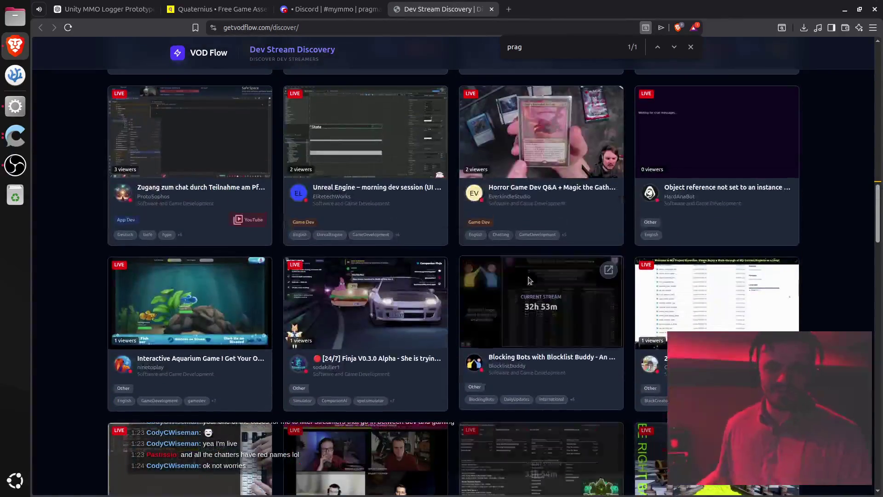
{"action": "scroll", "coordinate": [529, 275], "scroll_direction": "up", "scroll_amount": 7}
{"action": "scroll", "coordinate": [493, 276], "scroll_direction": "down", "scroll_amount": 4}
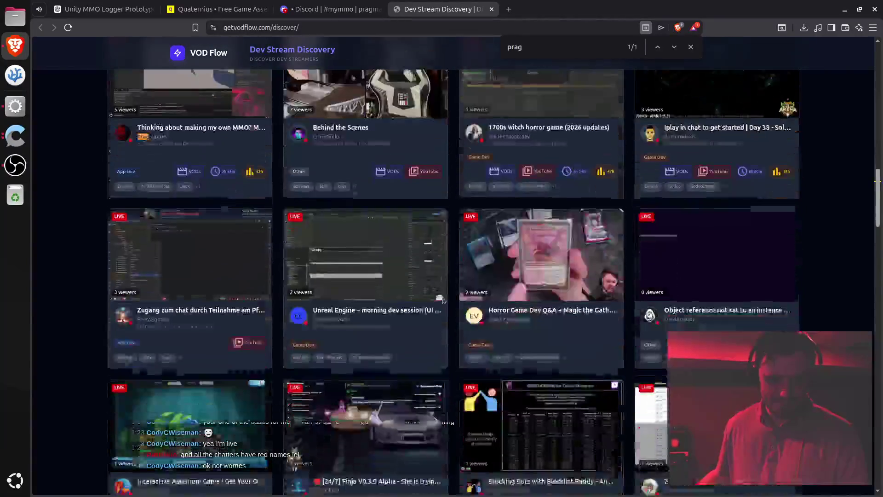
{"action": "scroll", "coordinate": [391, 289], "scroll_direction": "up", "scroll_amount": 5}
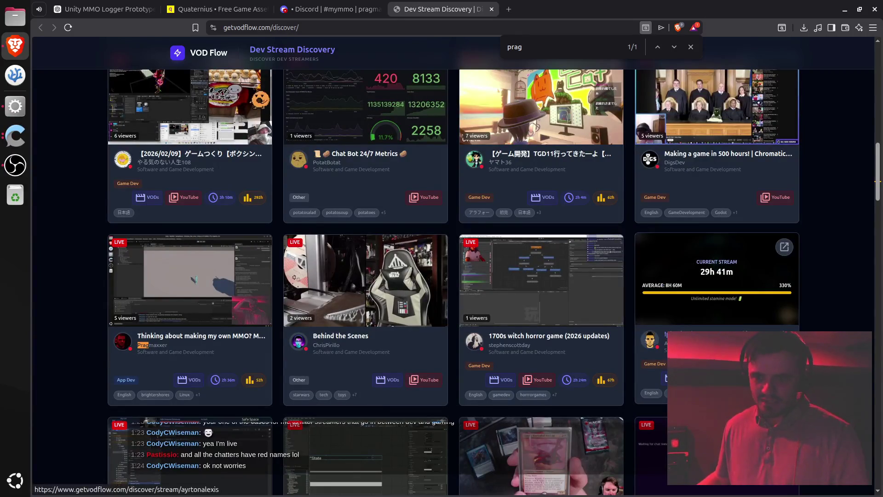
{"action": "scroll", "coordinate": [727, 239], "scroll_direction": "up", "scroll_amount": 3}
{"action": "scroll", "coordinate": [740, 256], "scroll_direction": "down", "scroll_amount": 4}
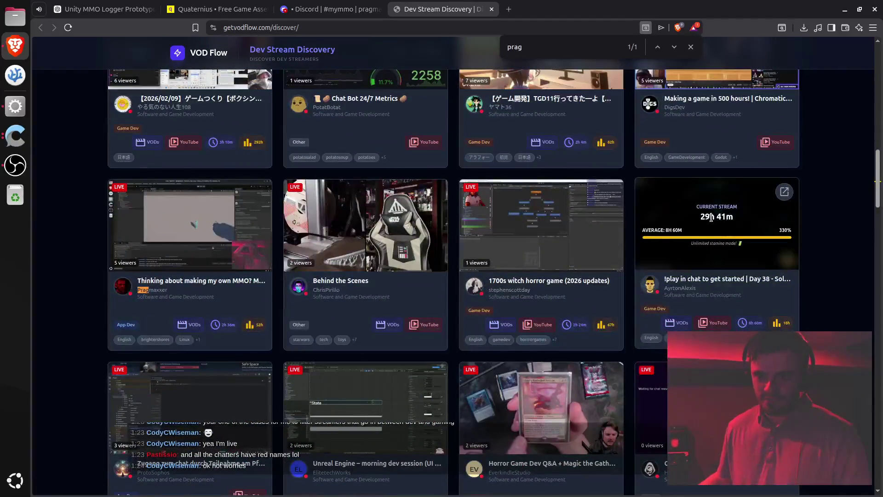
{"action": "scroll", "coordinate": [707, 219], "scroll_direction": "up", "scroll_amount": 5}
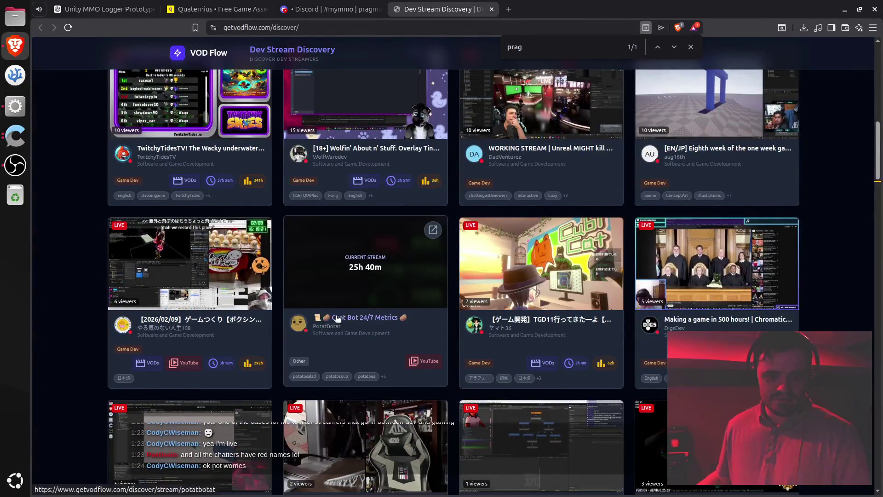
{"action": "scroll", "coordinate": [356, 319], "scroll_direction": "up", "scroll_amount": 10}
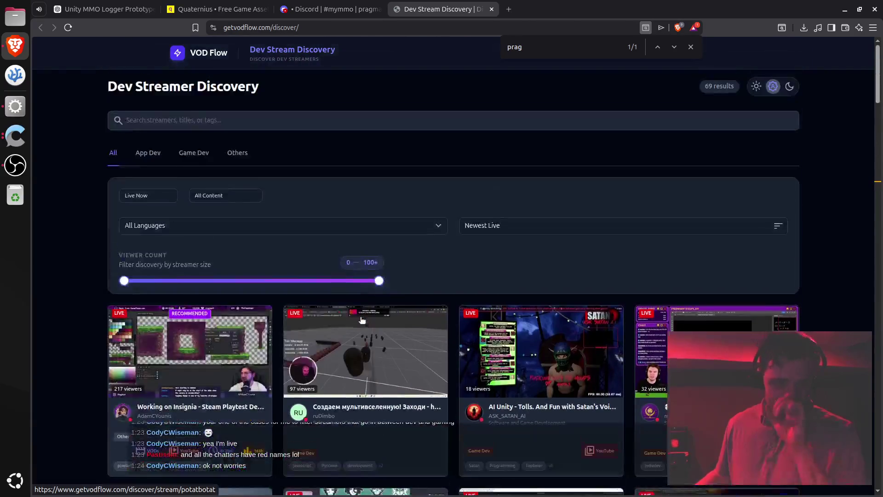
{"action": "scroll", "coordinate": [360, 317], "scroll_direction": "down", "scroll_amount": 1}
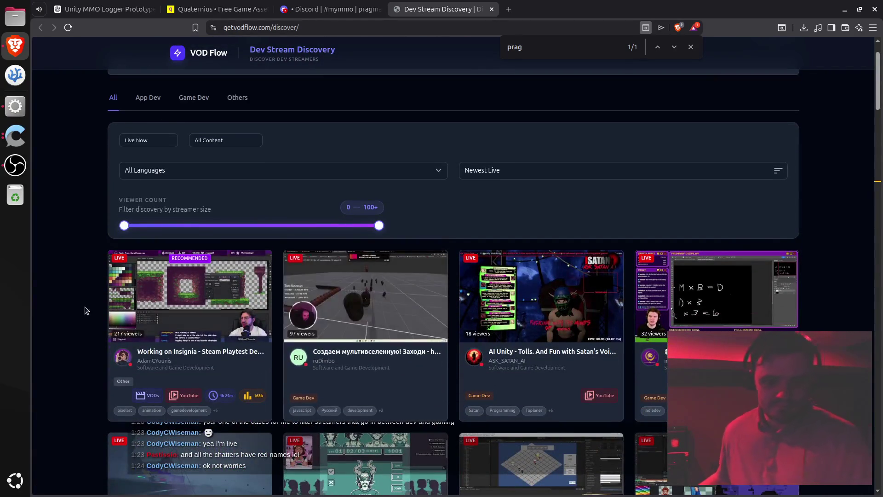
{"action": "scroll", "coordinate": [79, 311], "scroll_direction": "down", "scroll_amount": 10}
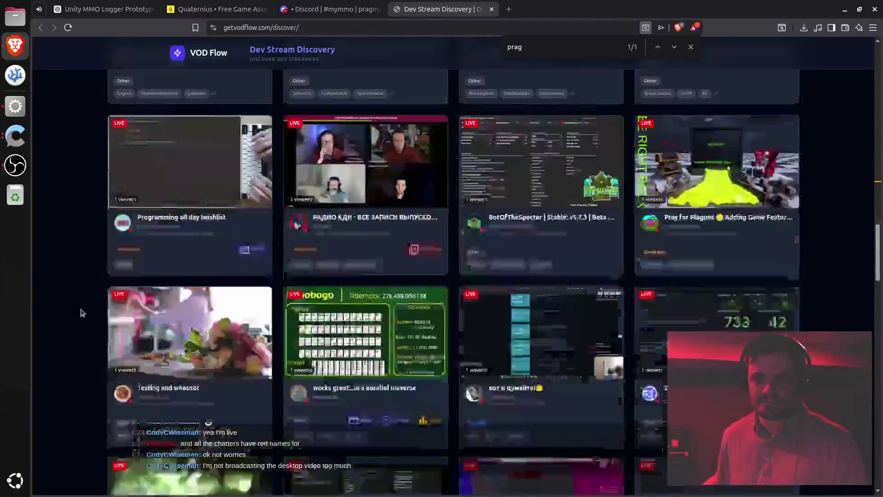
{"action": "scroll", "coordinate": [82, 313], "scroll_direction": "down", "scroll_amount": 1}
{"action": "scroll", "coordinate": [81, 313], "scroll_direction": "down", "scroll_amount": 5}
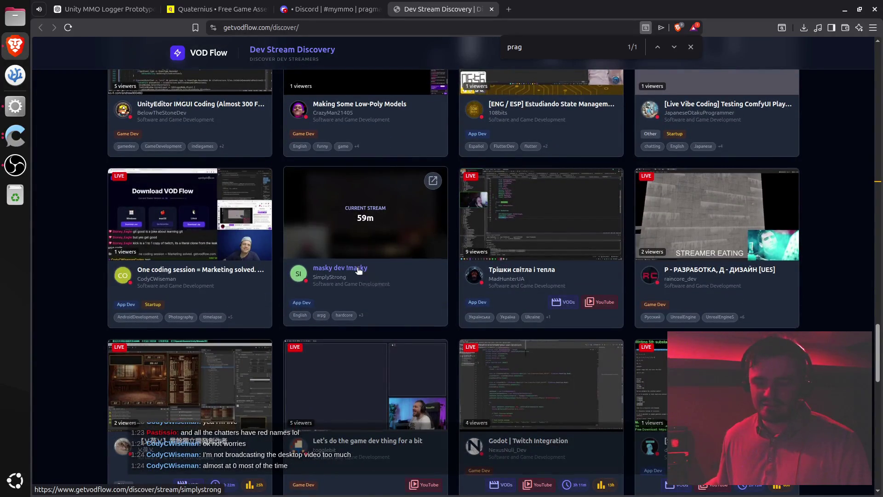
{"action": "scroll", "coordinate": [359, 276], "scroll_direction": "down", "scroll_amount": 3}
{"action": "scroll", "coordinate": [350, 301], "scroll_direction": "down", "scroll_amount": 2}
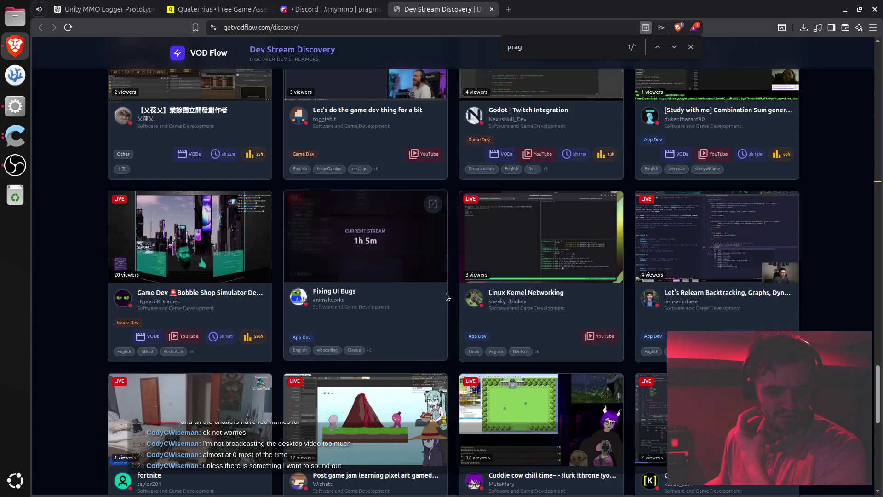
{"action": "scroll", "coordinate": [300, 460], "scroll_direction": "down", "scroll_amount": 3}
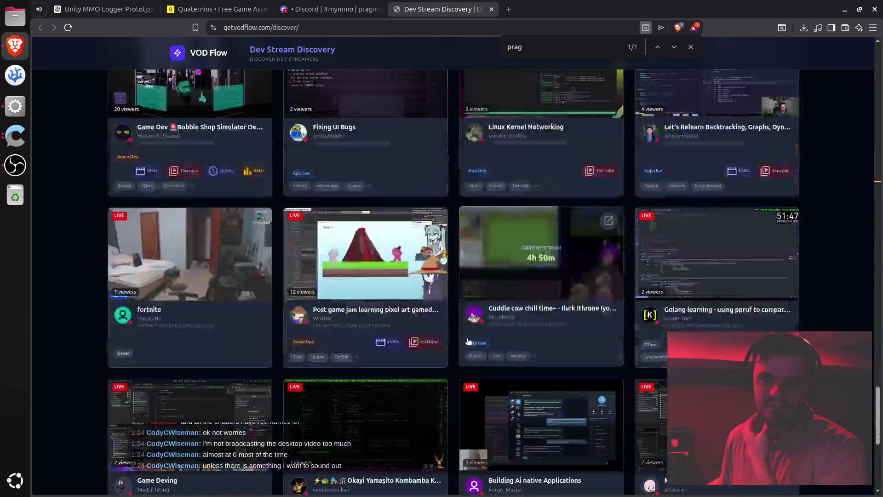
{"action": "scroll", "coordinate": [467, 342], "scroll_direction": "down", "scroll_amount": 2}
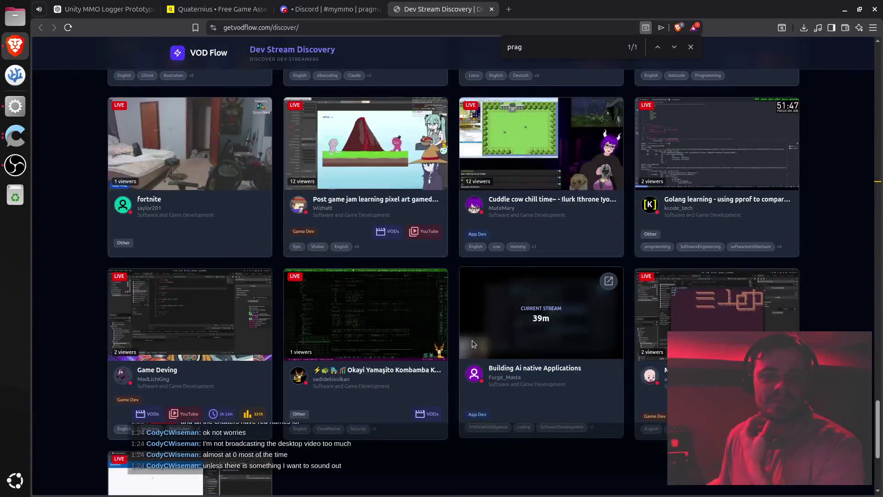
{"action": "scroll", "coordinate": [468, 326], "scroll_direction": "down", "scroll_amount": 3}
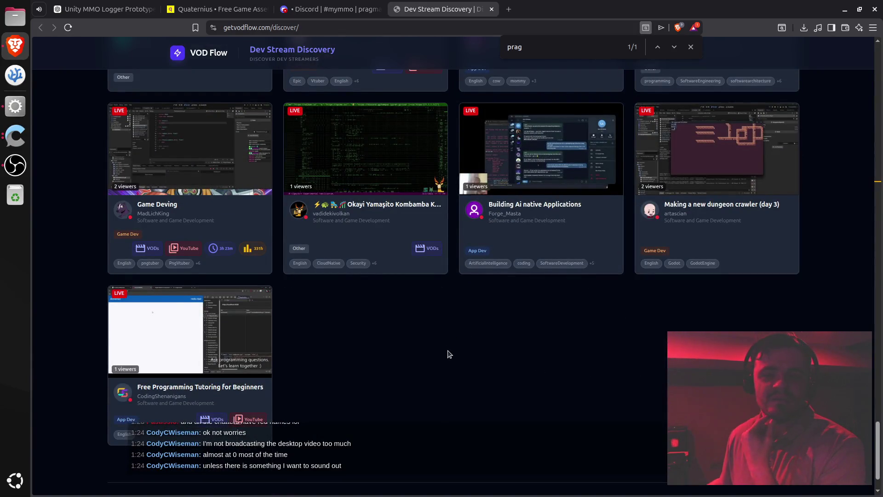
{"action": "scroll", "coordinate": [451, 354], "scroll_direction": "up", "scroll_amount": 2}
{"action": "scroll", "coordinate": [442, 353], "scroll_direction": "up", "scroll_amount": 5}
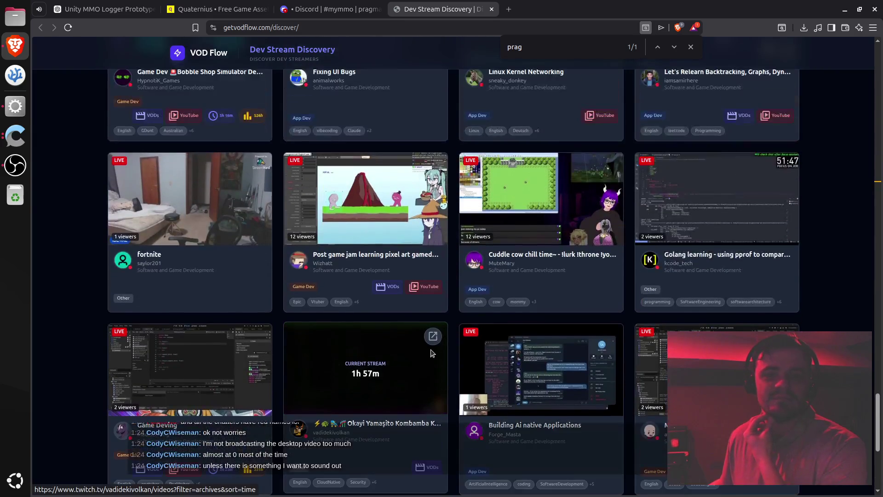
{"action": "scroll", "coordinate": [435, 352], "scroll_direction": "up", "scroll_amount": 1}
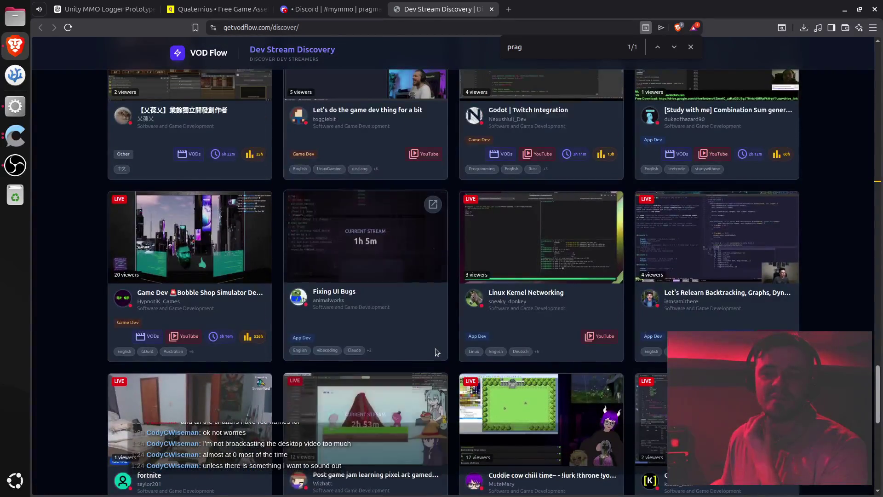
{"action": "scroll", "coordinate": [437, 352], "scroll_direction": "up", "scroll_amount": 1}
{"action": "scroll", "coordinate": [438, 347], "scroll_direction": "up", "scroll_amount": 5}
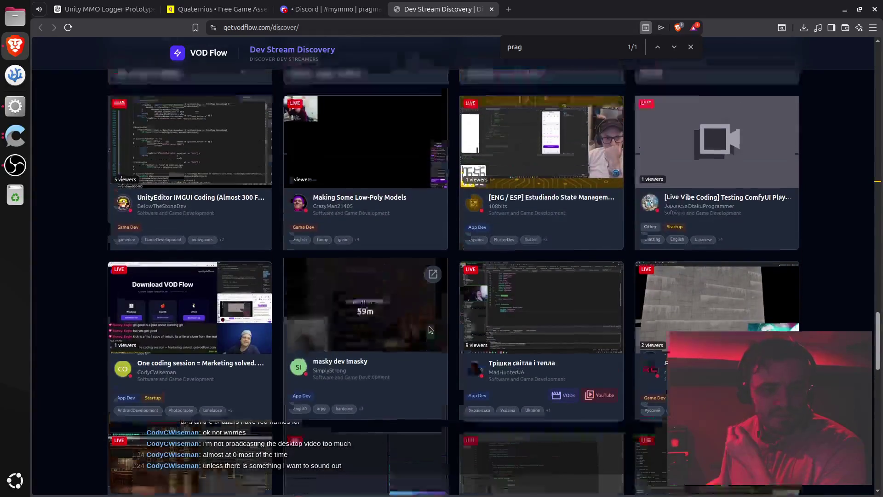
{"action": "scroll", "coordinate": [430, 328], "scroll_direction": "up", "scroll_amount": 6}
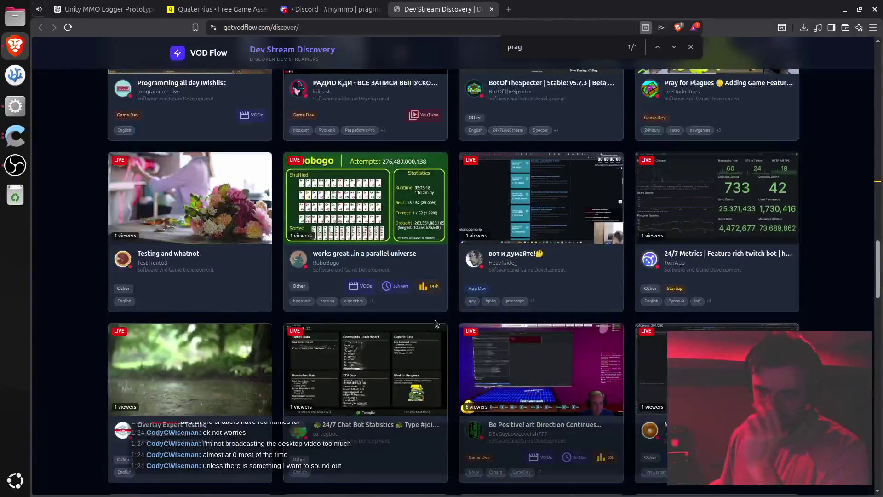
{"action": "scroll", "coordinate": [394, 296], "scroll_direction": "up", "scroll_amount": 1}
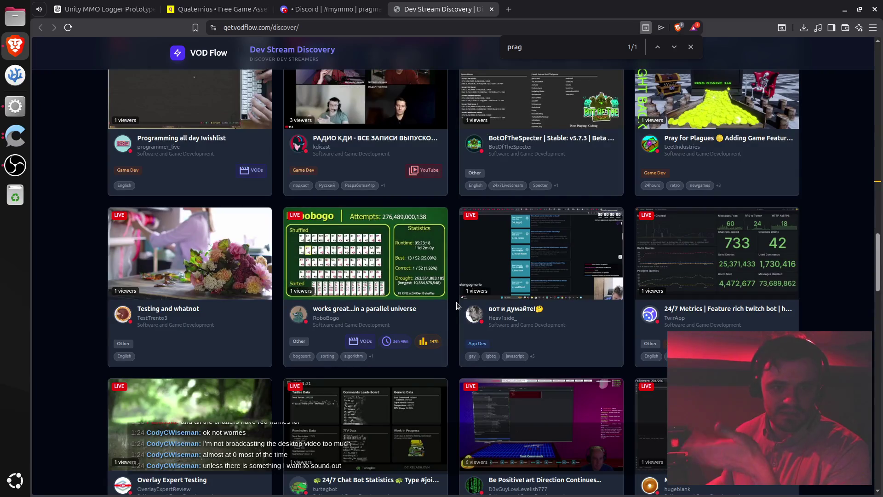
{"action": "scroll", "coordinate": [458, 306], "scroll_direction": "up", "scroll_amount": 4}
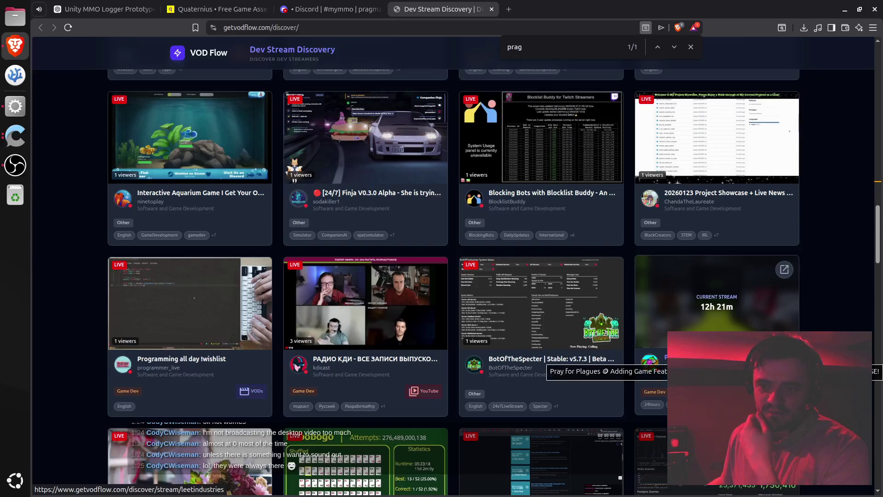
{"action": "scroll", "coordinate": [827, 317], "scroll_direction": "up", "scroll_amount": 2}
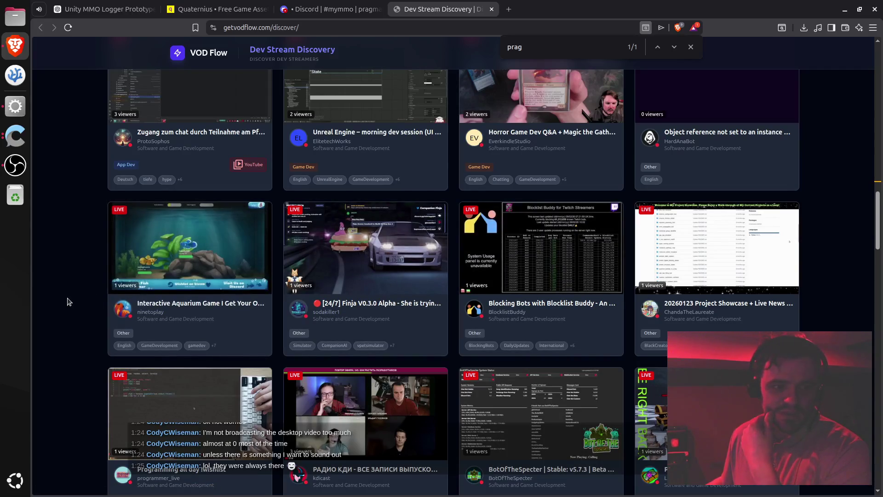
{"action": "scroll", "coordinate": [70, 298], "scroll_direction": "up", "scroll_amount": 4}
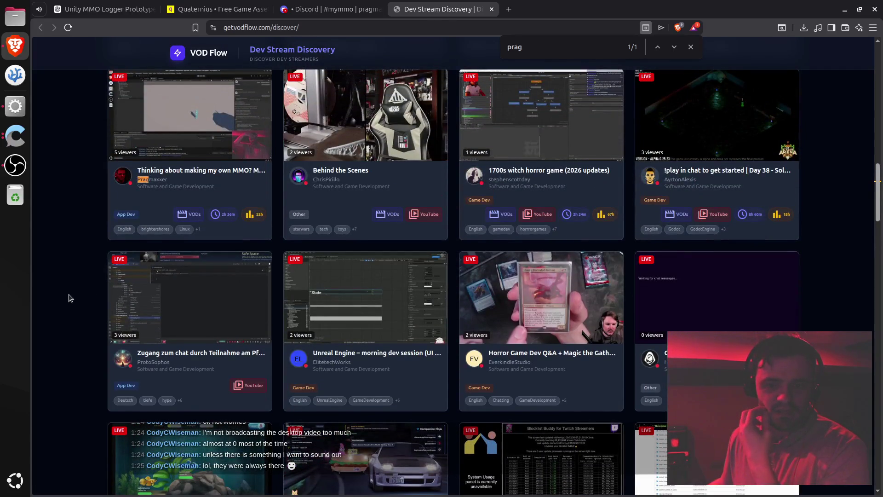
{"action": "scroll", "coordinate": [70, 298], "scroll_direction": "up", "scroll_amount": 3}
{"action": "scroll", "coordinate": [70, 298], "scroll_direction": "up", "scroll_amount": 3}
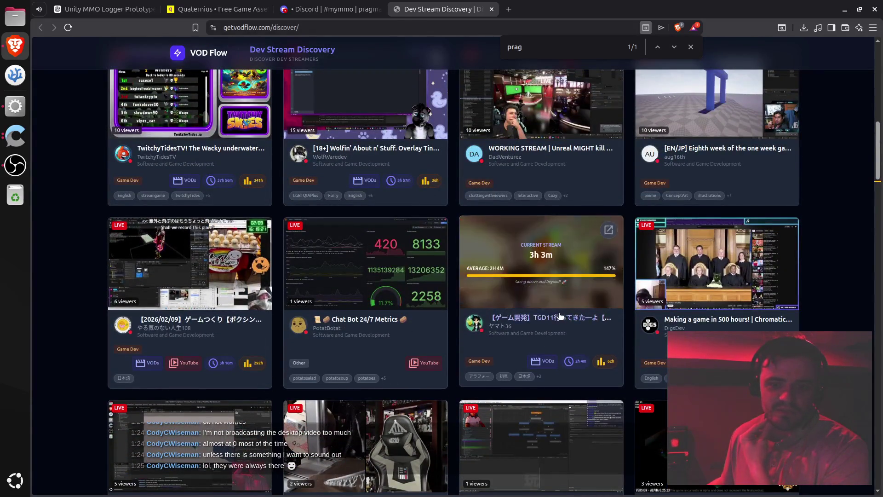
{"action": "mouse_move", "coordinate": [192, 314]}
{"action": "scroll", "coordinate": [95, 307], "scroll_direction": "up", "scroll_amount": 9}
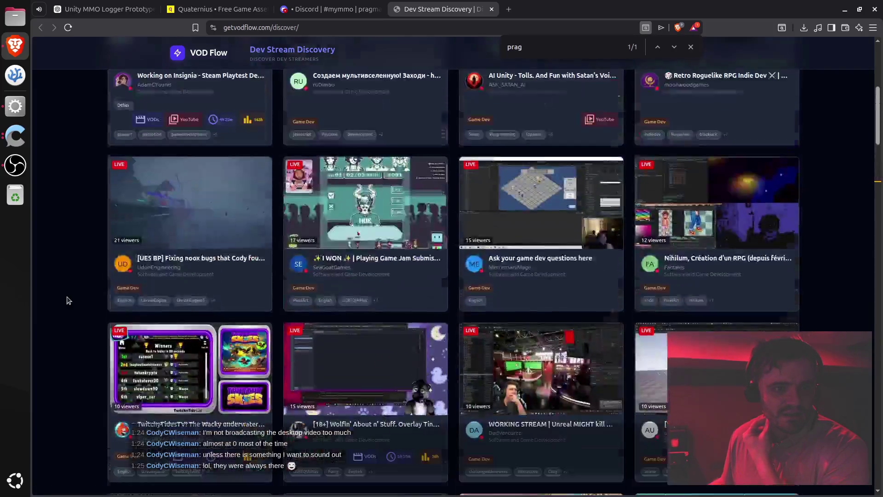
{"action": "scroll", "coordinate": [69, 300], "scroll_direction": "down", "scroll_amount": 1}
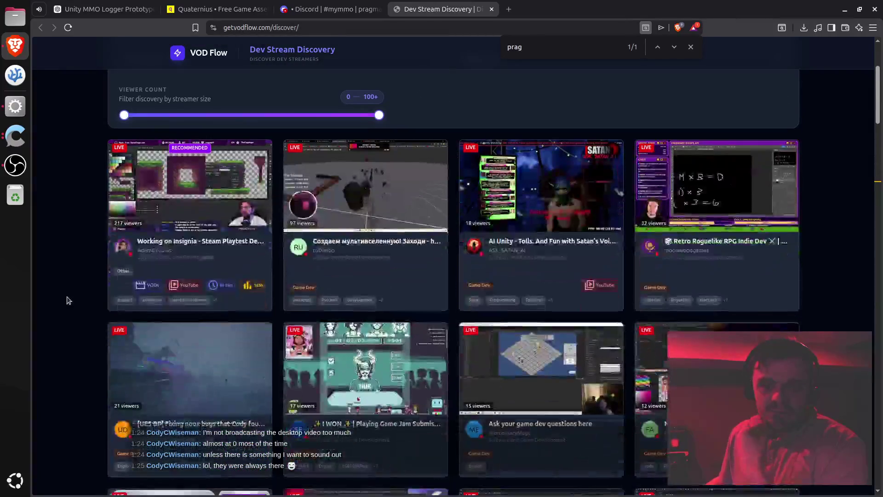
{"action": "mouse_move", "coordinate": [367, 241]}
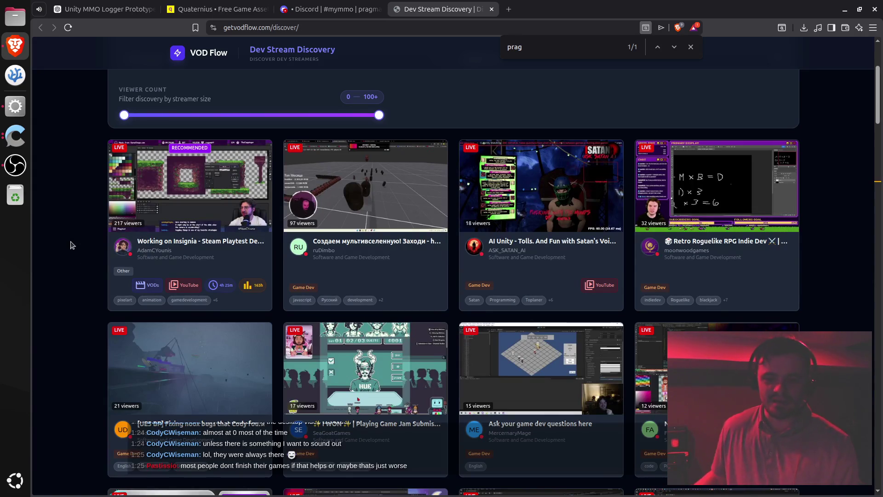
{"action": "scroll", "coordinate": [64, 246], "scroll_direction": "down", "scroll_amount": 6}
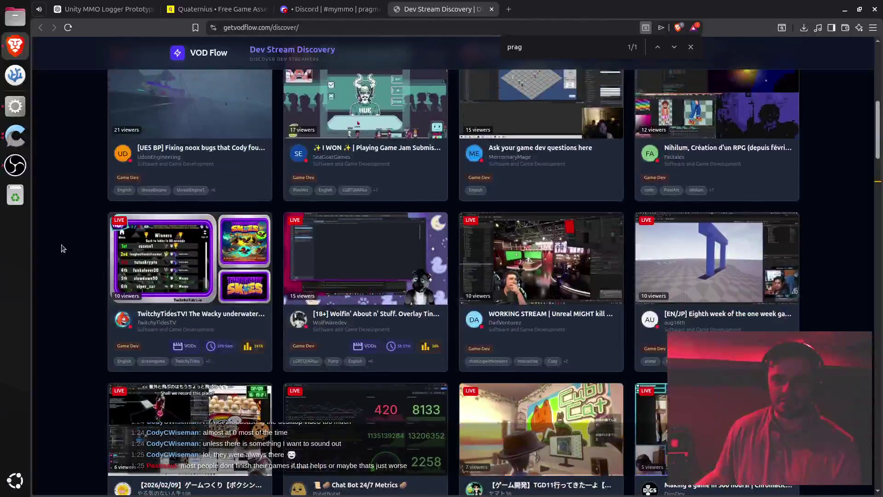
{"action": "scroll", "coordinate": [64, 249], "scroll_direction": "up", "scroll_amount": 1}
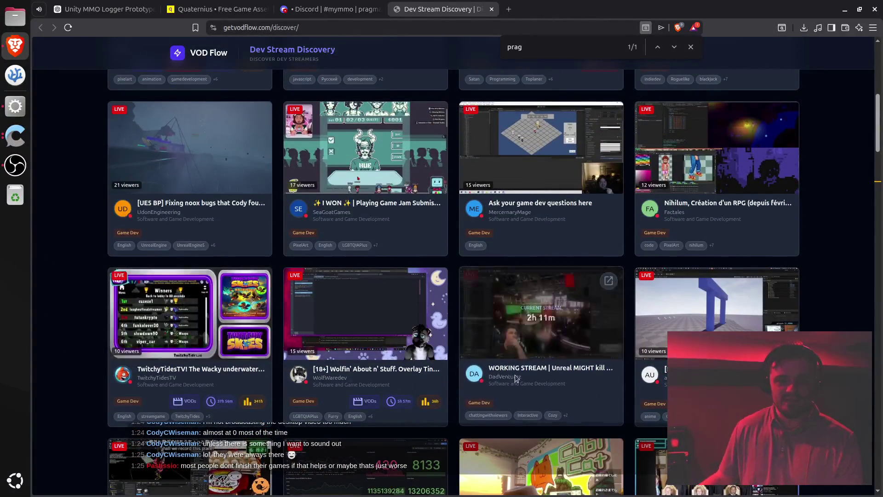
{"action": "scroll", "coordinate": [823, 330], "scroll_direction": "up", "scroll_amount": 5}
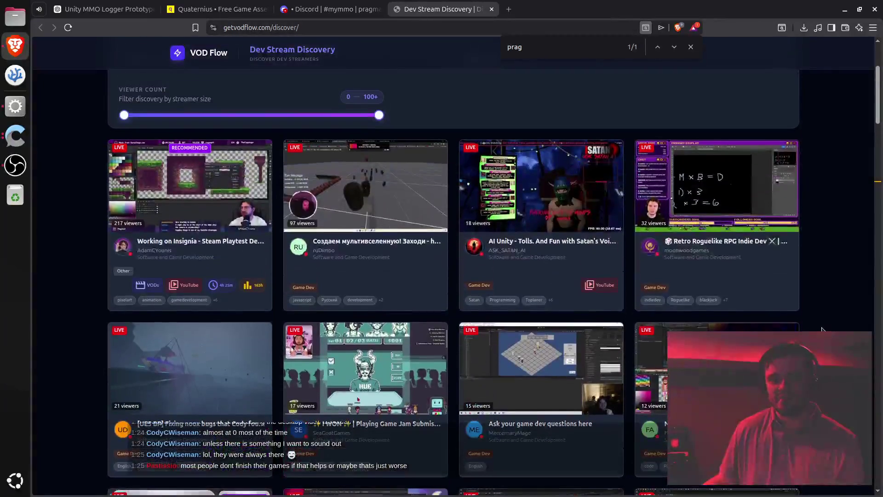
{"action": "scroll", "coordinate": [823, 330], "scroll_direction": "up", "scroll_amount": 1}
{"action": "scroll", "coordinate": [822, 325], "scroll_direction": "down", "scroll_amount": 12}
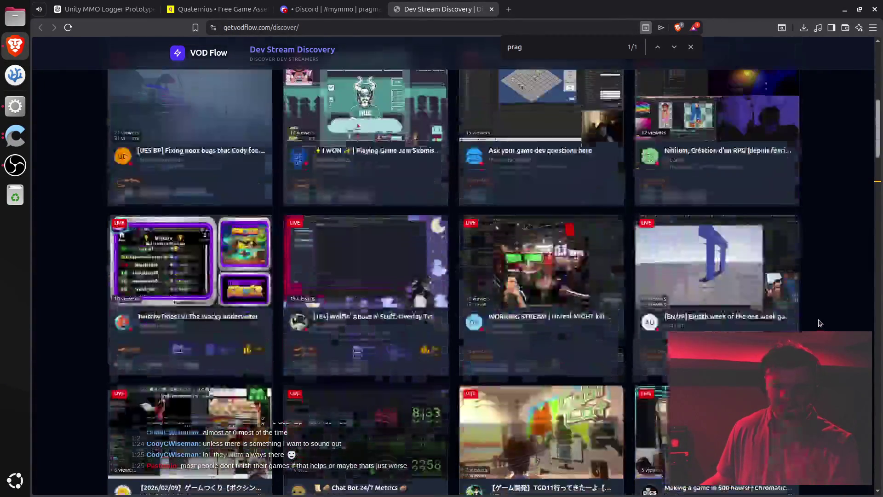
{"action": "scroll", "coordinate": [821, 323], "scroll_direction": "down", "scroll_amount": 2}
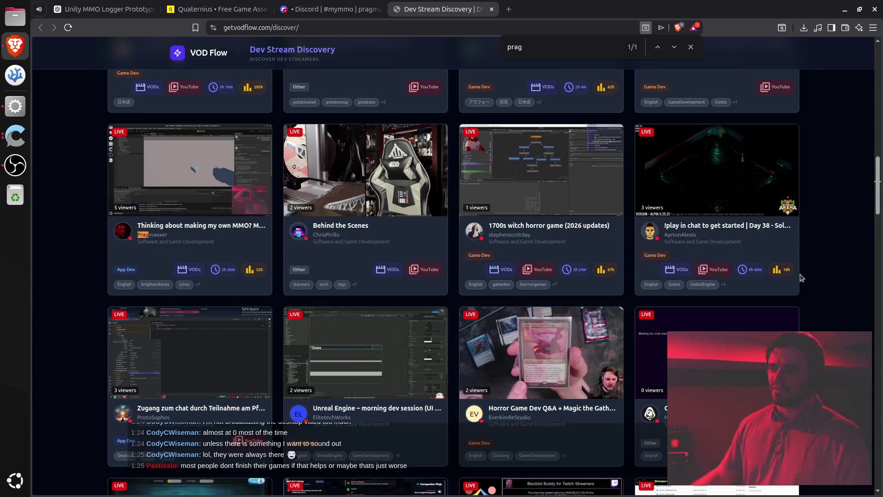
{"action": "scroll", "coordinate": [801, 277], "scroll_direction": "down", "scroll_amount": 10}
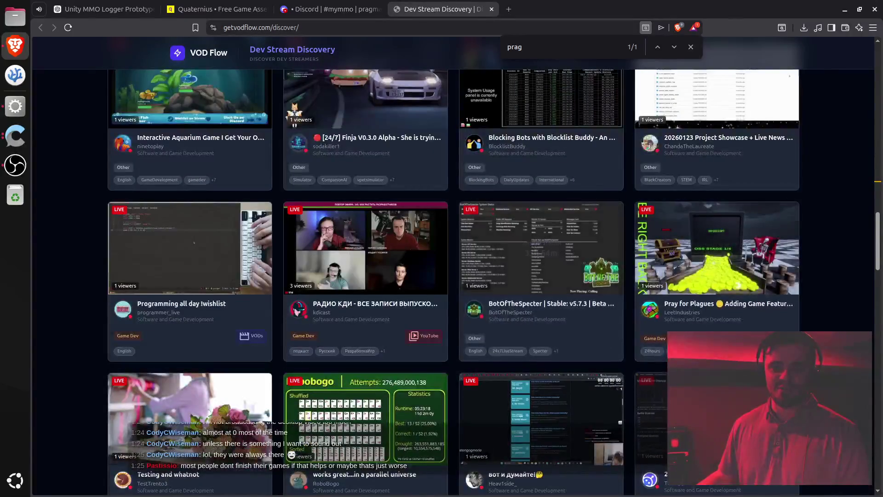
{"action": "scroll", "coordinate": [630, 260], "scroll_direction": "down", "scroll_amount": 8}
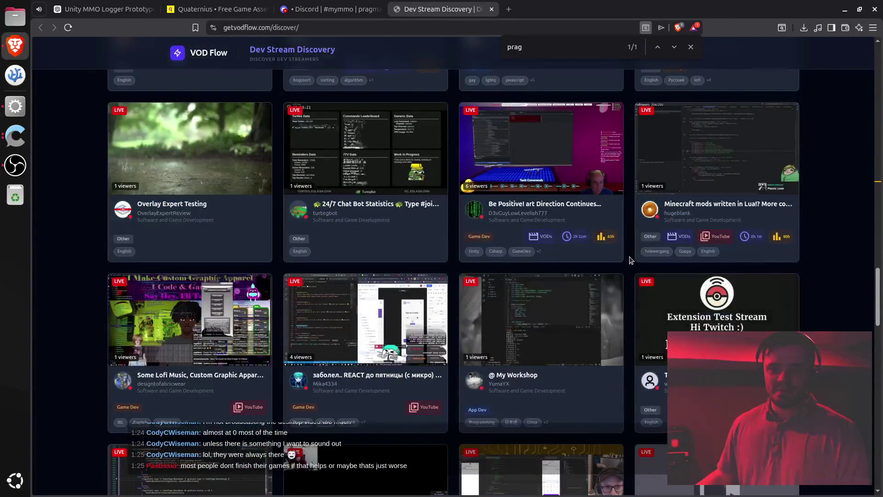
{"action": "scroll", "coordinate": [633, 260], "scroll_direction": "up", "scroll_amount": 2}
{"action": "scroll", "coordinate": [633, 263], "scroll_direction": "down", "scroll_amount": 5}
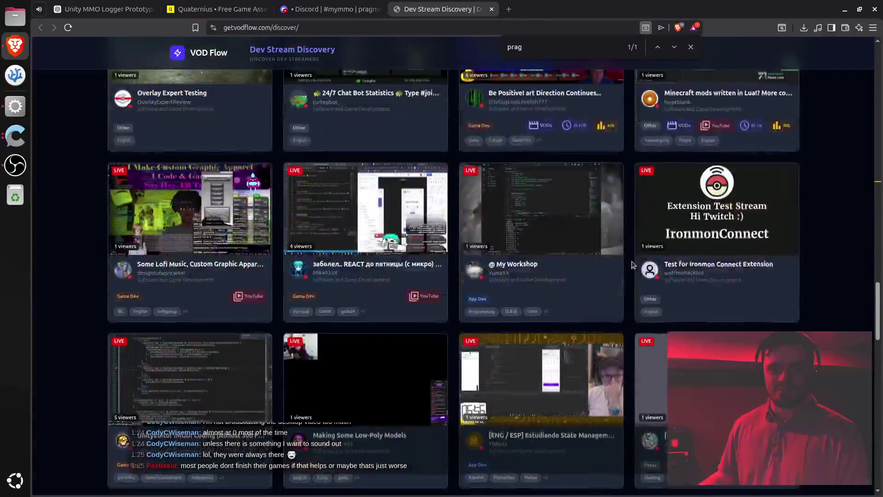
{"action": "scroll", "coordinate": [633, 265], "scroll_direction": "down", "scroll_amount": 10}
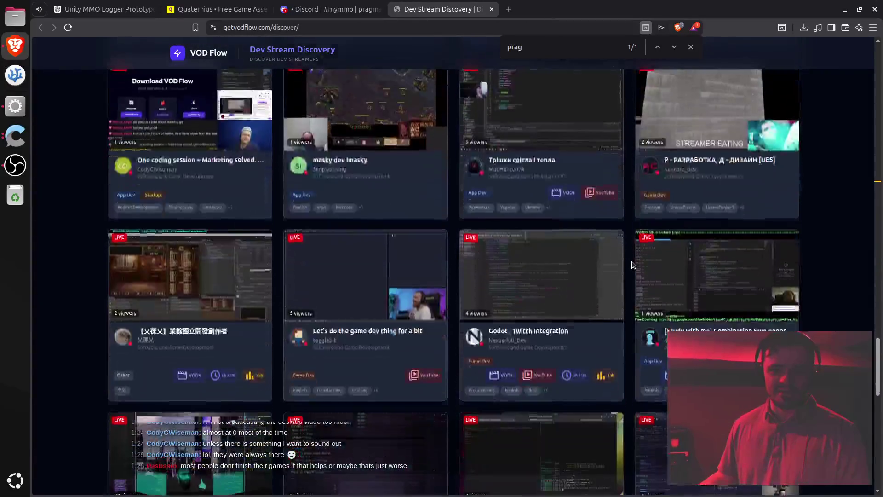
{"action": "scroll", "coordinate": [633, 265], "scroll_direction": "down", "scroll_amount": 9}
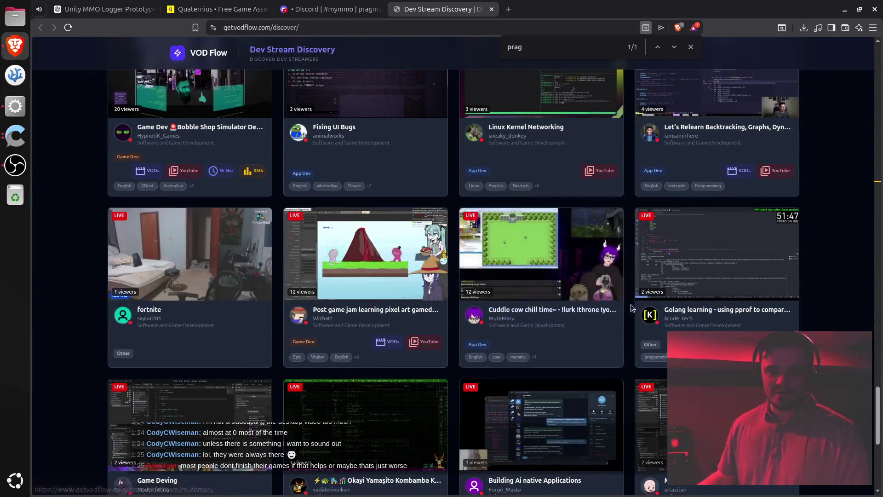
{"action": "scroll", "coordinate": [633, 305], "scroll_direction": "down", "scroll_amount": 5}
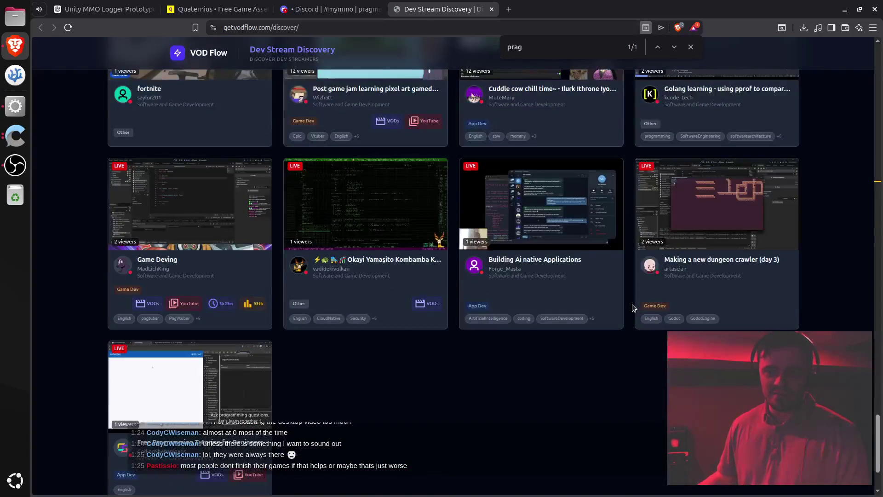
{"action": "scroll", "coordinate": [632, 304], "scroll_direction": "up", "scroll_amount": 1}
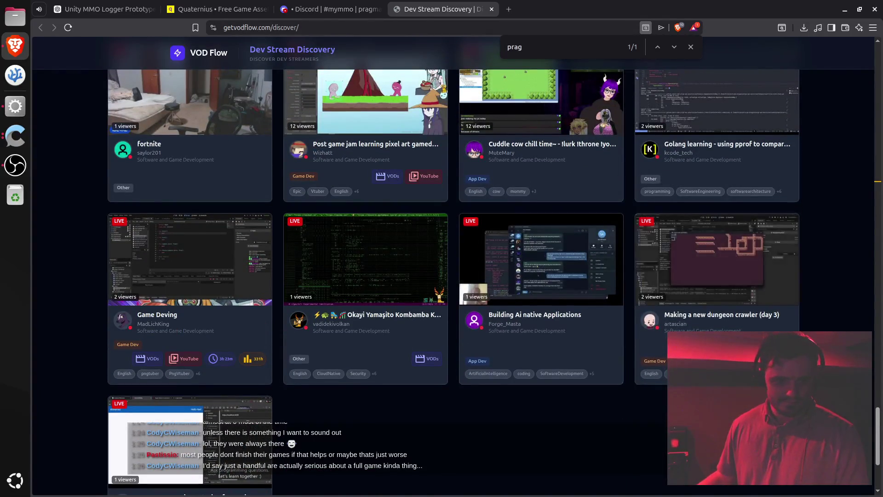
{"action": "scroll", "coordinate": [647, 321], "scroll_direction": "down", "scroll_amount": 3}
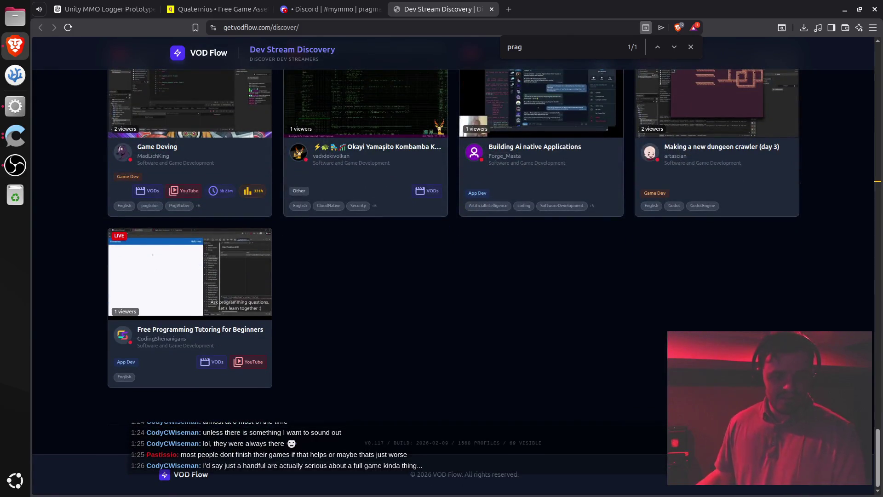
{"action": "scroll", "coordinate": [453, 281], "scroll_direction": "down", "scroll_amount": 5}
{"action": "scroll", "coordinate": [453, 280], "scroll_direction": "up", "scroll_amount": 20}
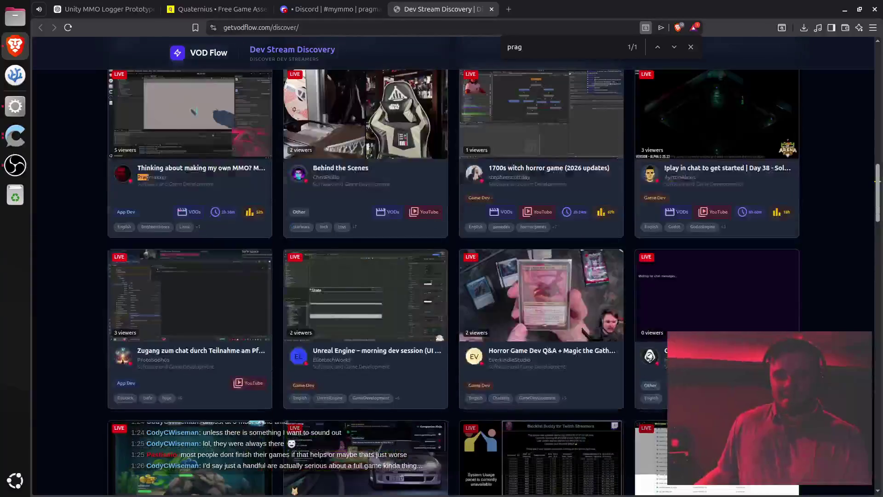
{"action": "scroll", "coordinate": [717, 258], "scroll_direction": "down", "scroll_amount": 5}
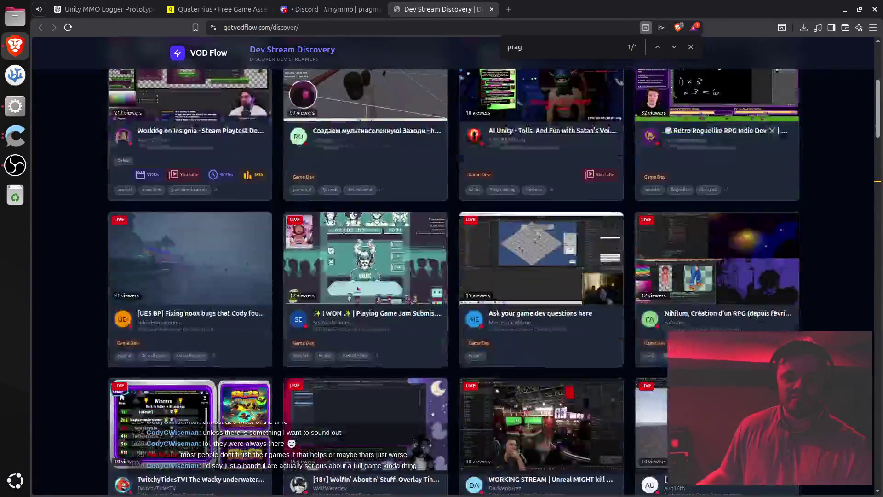
{"action": "scroll", "coordinate": [717, 258], "scroll_direction": "up", "scroll_amount": 3}
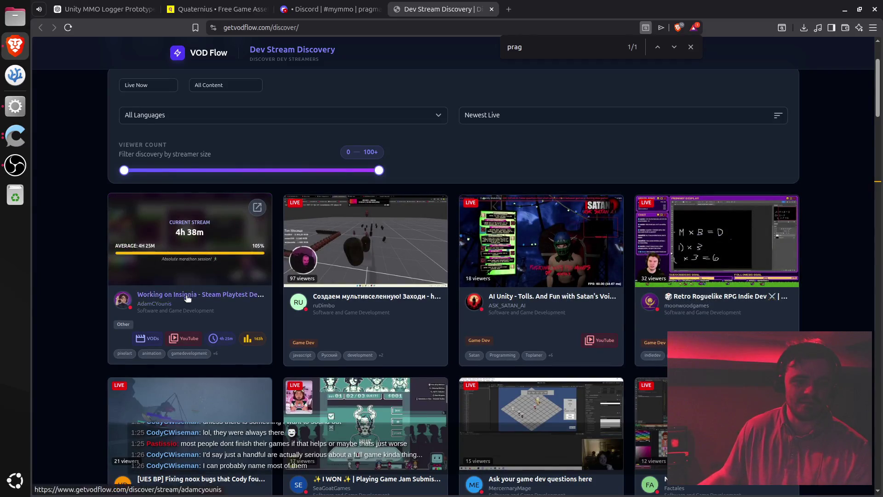
{"action": "scroll", "coordinate": [92, 292], "scroll_direction": "up", "scroll_amount": 2}
{"action": "scroll", "coordinate": [92, 293], "scroll_direction": "down", "scroll_amount": 11}
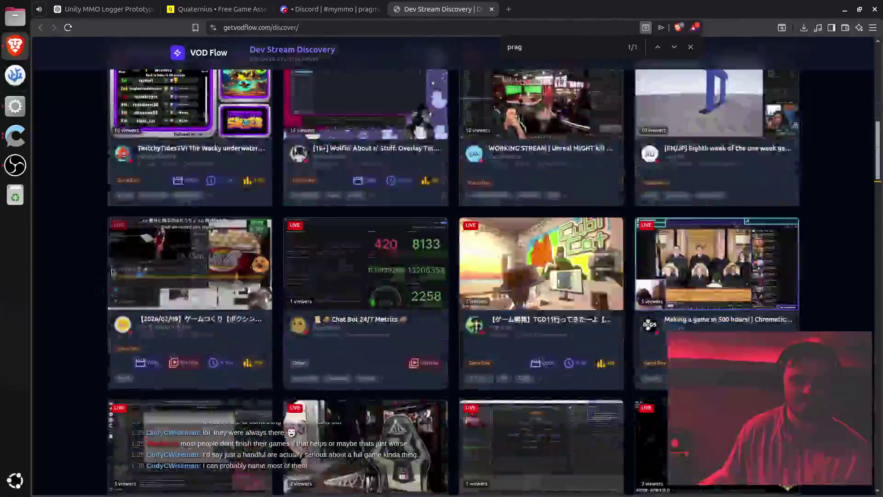
{"action": "scroll", "coordinate": [89, 294], "scroll_direction": "up", "scroll_amount": 2}
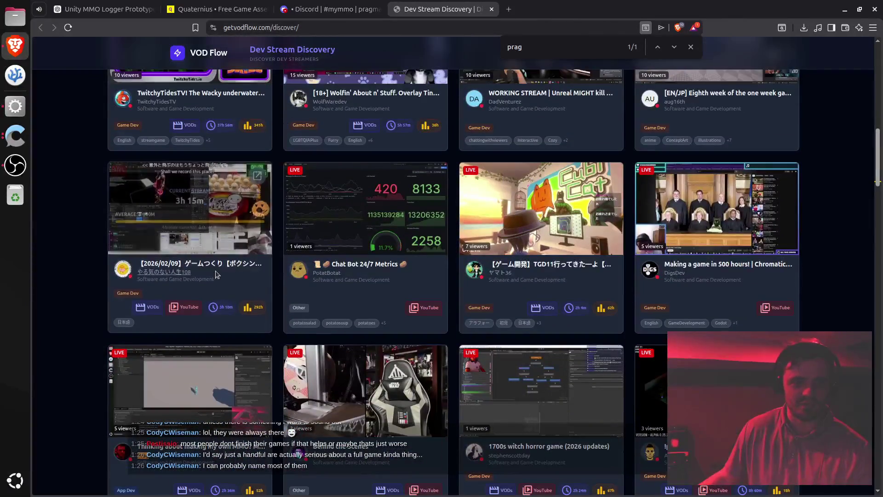
{"action": "scroll", "coordinate": [110, 270], "scroll_direction": "down", "scroll_amount": 4}
{"action": "scroll", "coordinate": [105, 249], "scroll_direction": "down", "scroll_amount": 3}
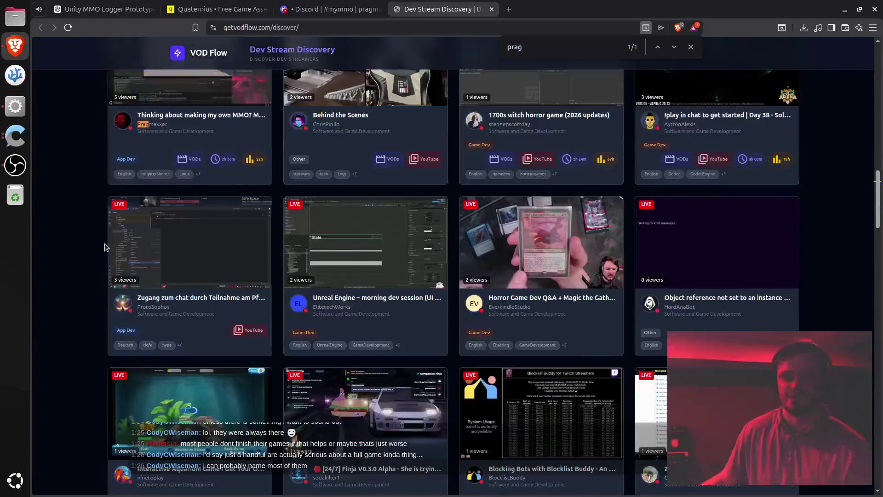
{"action": "scroll", "coordinate": [105, 248], "scroll_direction": "down", "scroll_amount": 4}
{"action": "scroll", "coordinate": [107, 240], "scroll_direction": "up", "scroll_amount": 1}
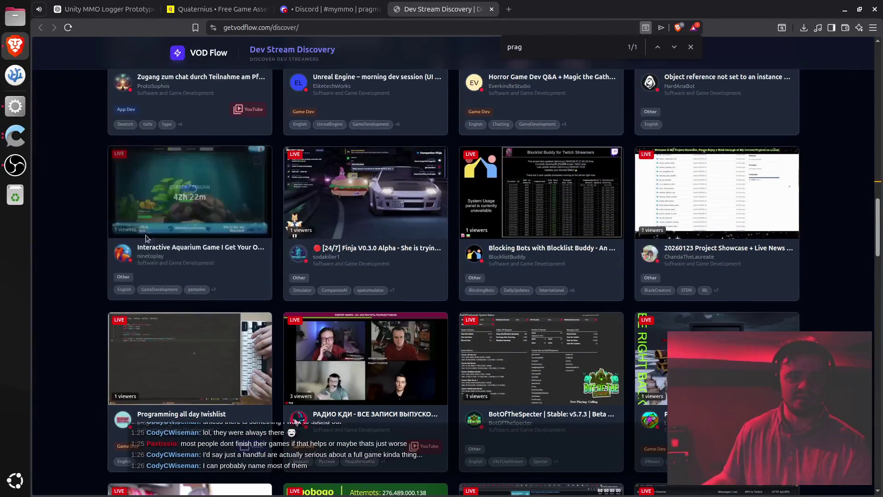
{"action": "scroll", "coordinate": [110, 241], "scroll_direction": "down", "scroll_amount": 3}
{"action": "scroll", "coordinate": [109, 241], "scroll_direction": "down", "scroll_amount": 3}
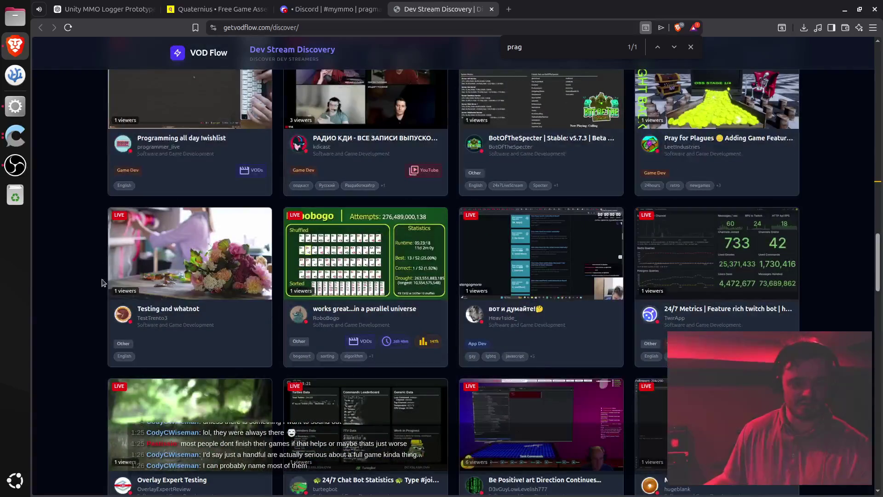
{"action": "scroll", "coordinate": [107, 272], "scroll_direction": "down", "scroll_amount": 3}
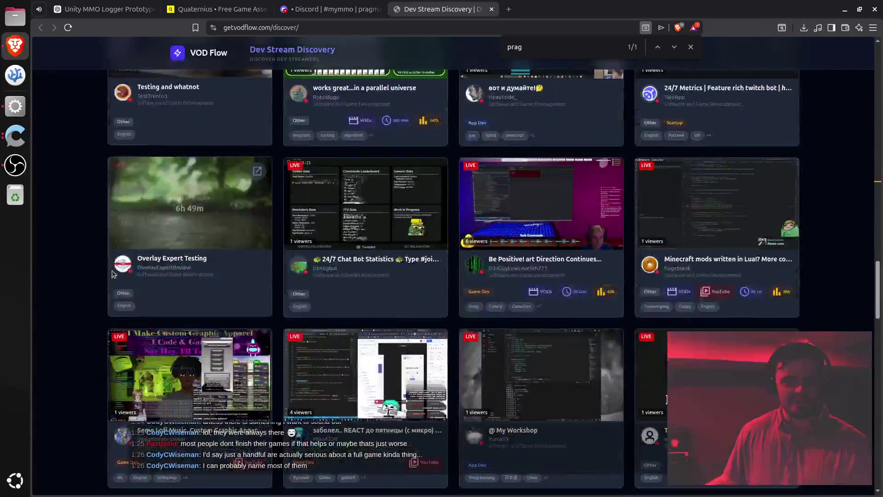
{"action": "scroll", "coordinate": [86, 292], "scroll_direction": "down", "scroll_amount": 3}
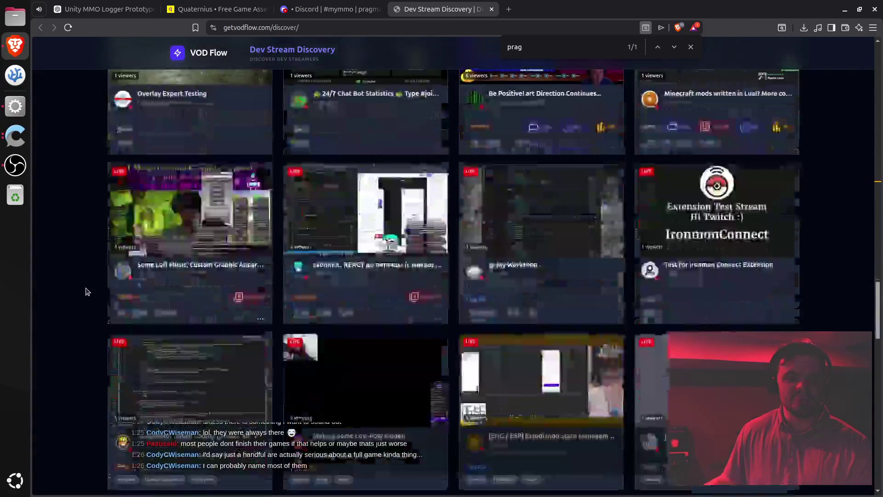
{"action": "scroll", "coordinate": [88, 292], "scroll_direction": "down", "scroll_amount": 3}
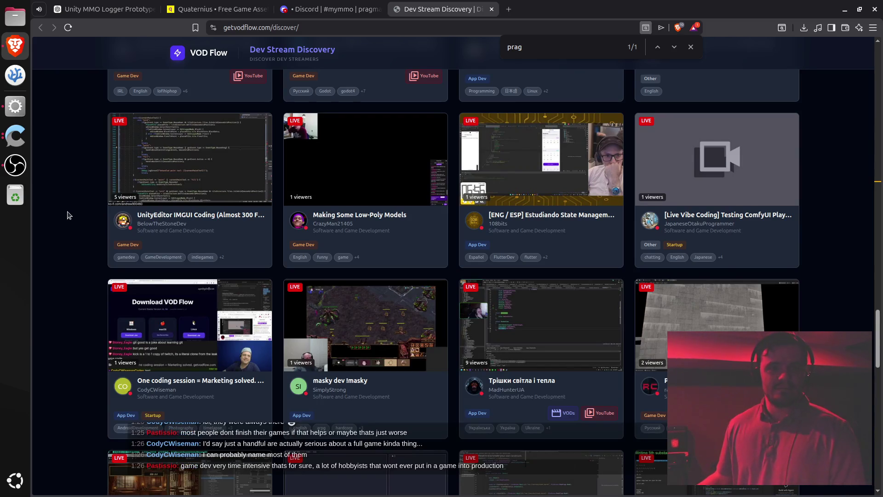
Close the Dev Stream Discovery tab and dismiss the enlarged sketch in Discord.
{"action": "key", "text": "ctrl+w"}
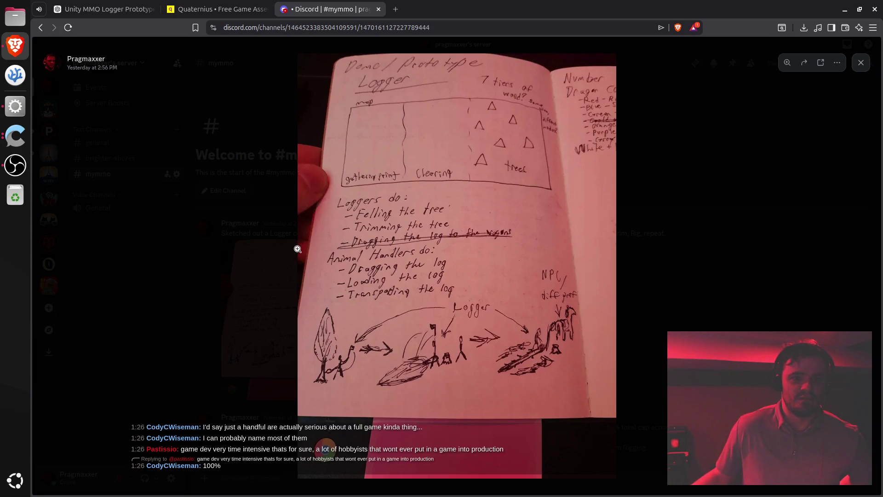
{"action": "left_click", "coordinate": [201, 203]}
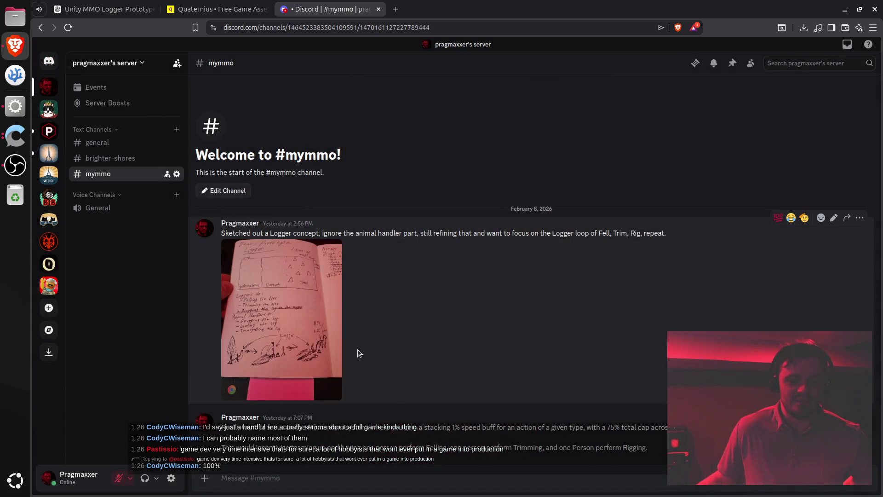
Enlarge the 'Demo/Prototype Logger' notebook sketch from the #mymmo post.
{"action": "left_click", "coordinate": [328, 331]}
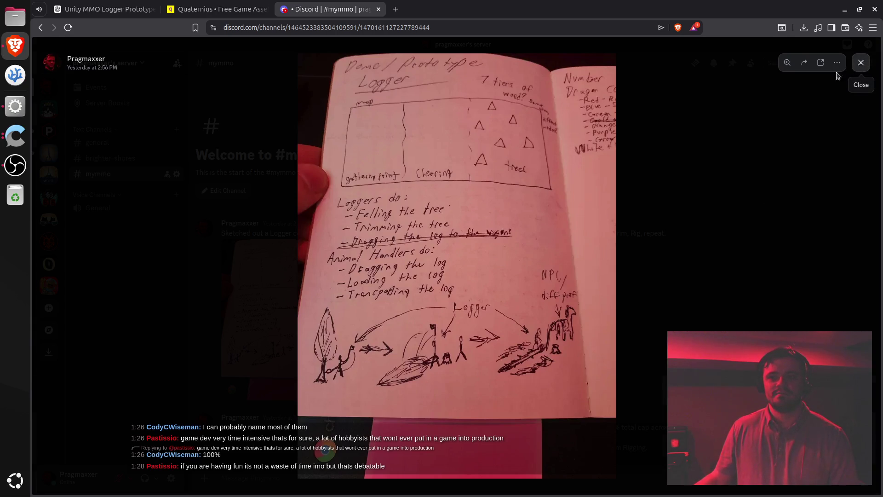
Close the sketch viewer, glance at Brighter Shores Community, then return to #mymmo in Discord.
{"action": "left_click", "coordinate": [863, 62]}
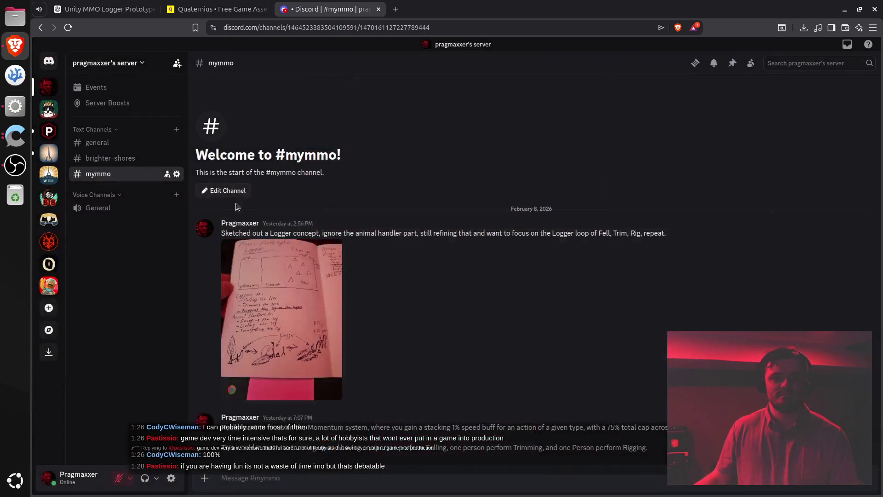
{"action": "left_click", "coordinate": [49, 153]}
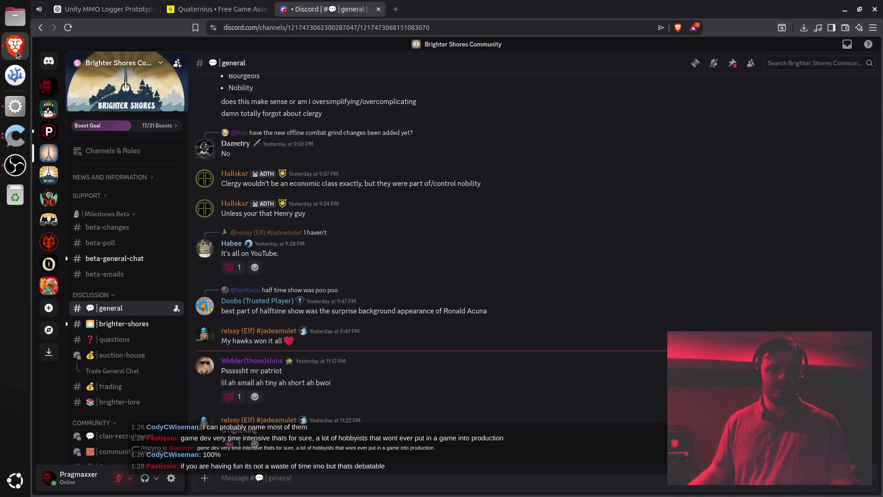
{"action": "left_click", "coordinate": [48, 86]}
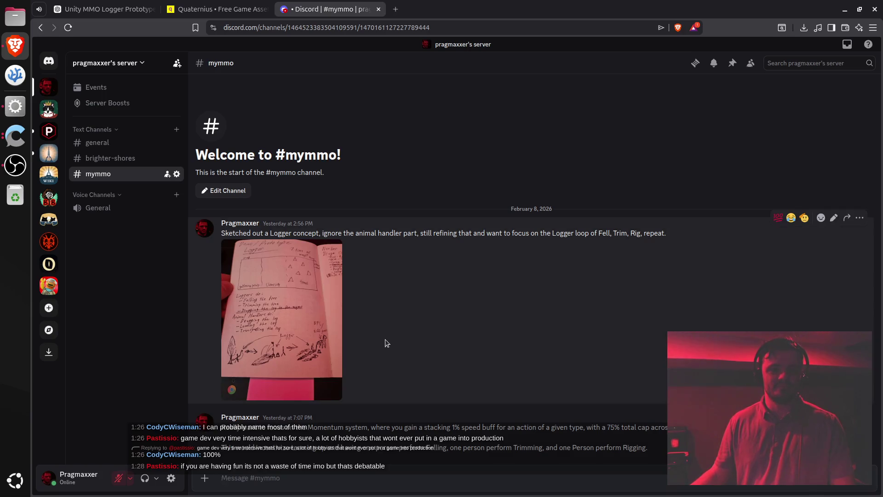